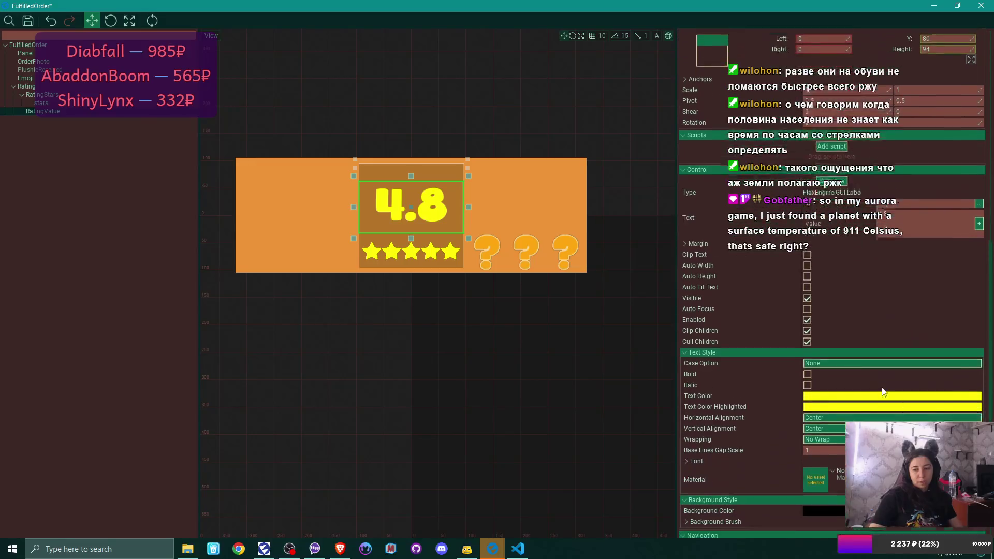
Set the RatingValue label's height to 90 and save the FulfilledOrder prefab.
scroll(881, 387, up, 5)
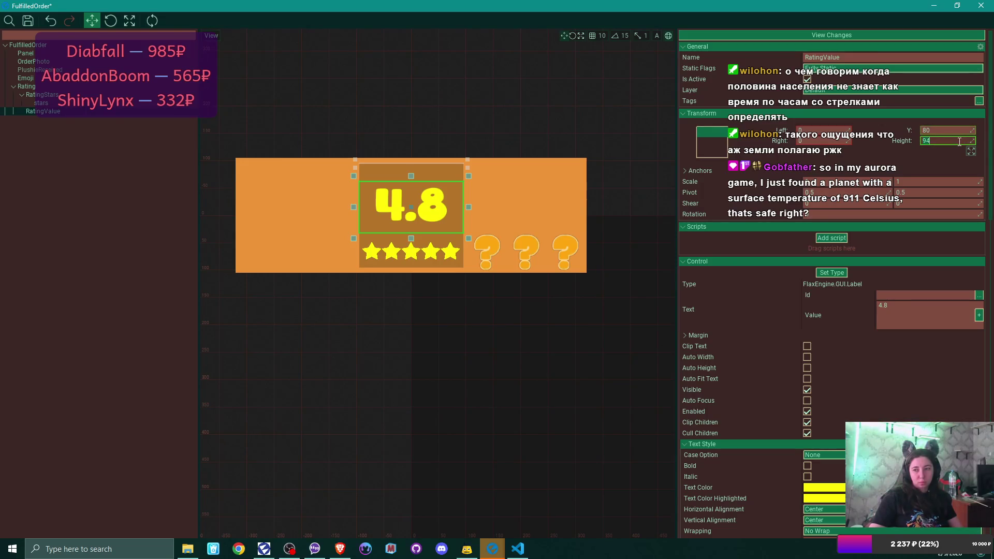
text(90)
key(Return)
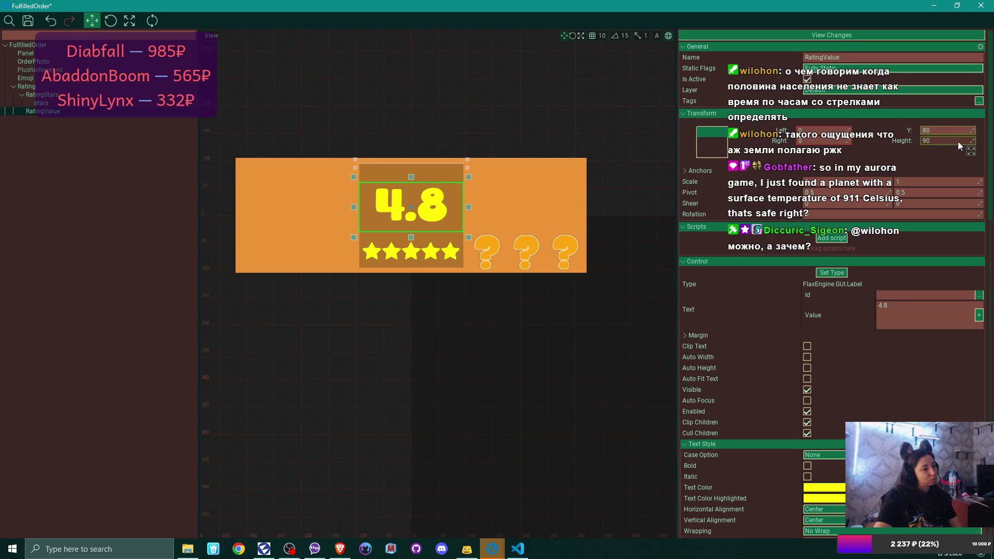
key(ctrl+s)
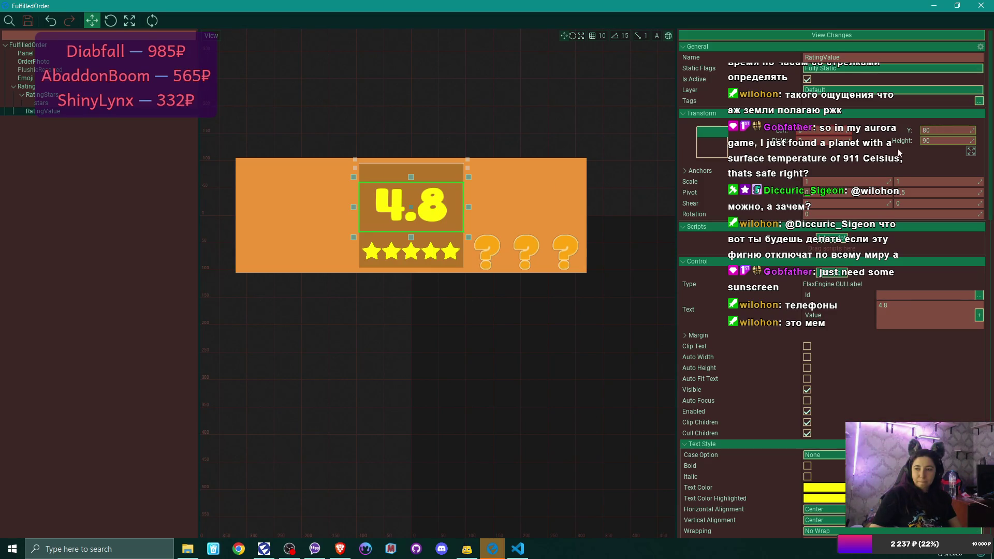
Move the 4.8 RatingValue label up to Y 45.
drag(972, 130, 956, 131)
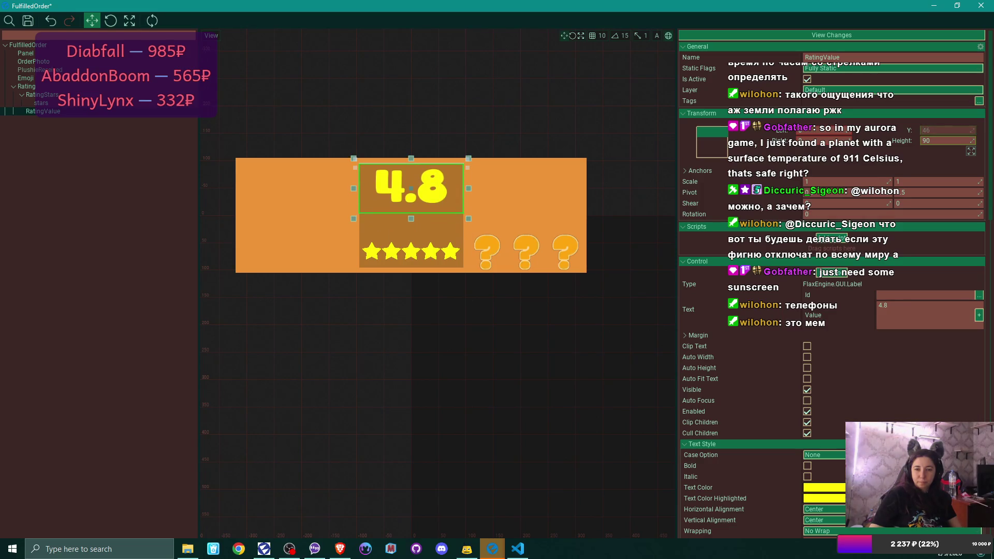
click(932, 131)
text(4)
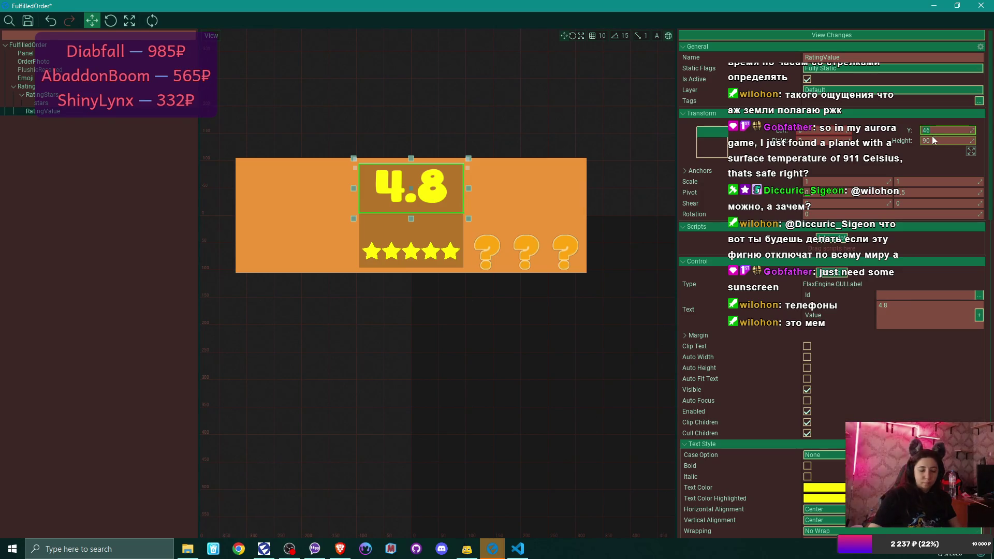
text(5)
key(Return)
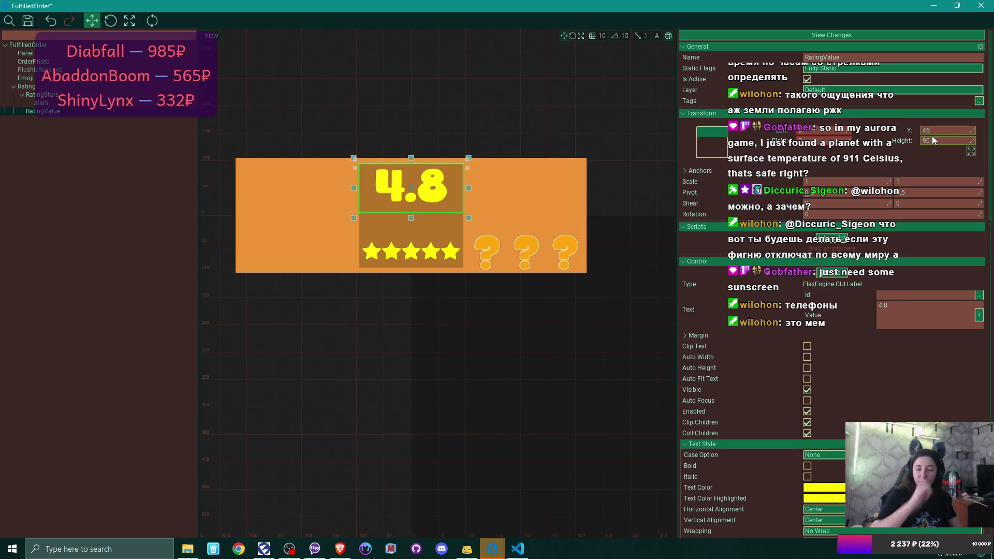
Anchor RatingStars with the Horizontal Stretch Top preset and drag it up to about Y 110.
click(83, 95)
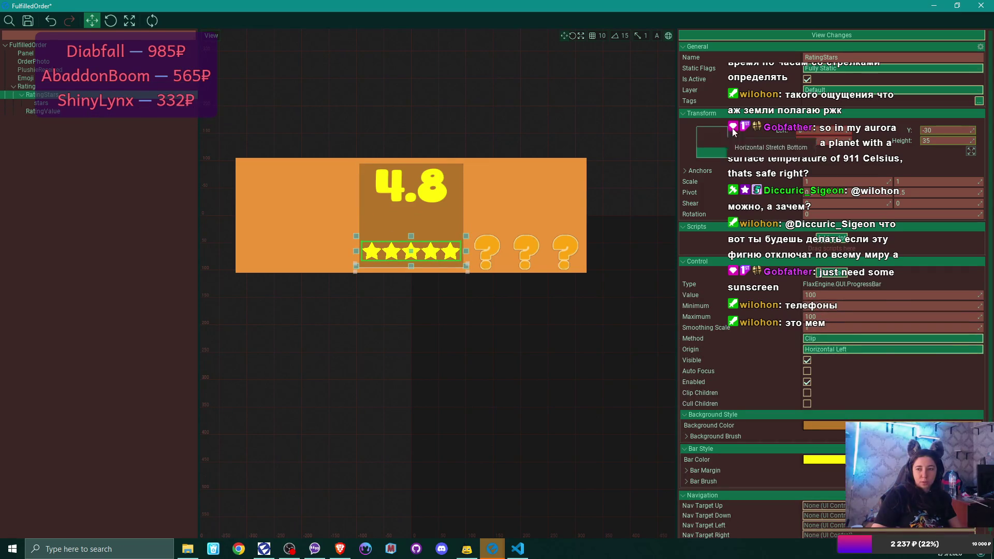
click(719, 143)
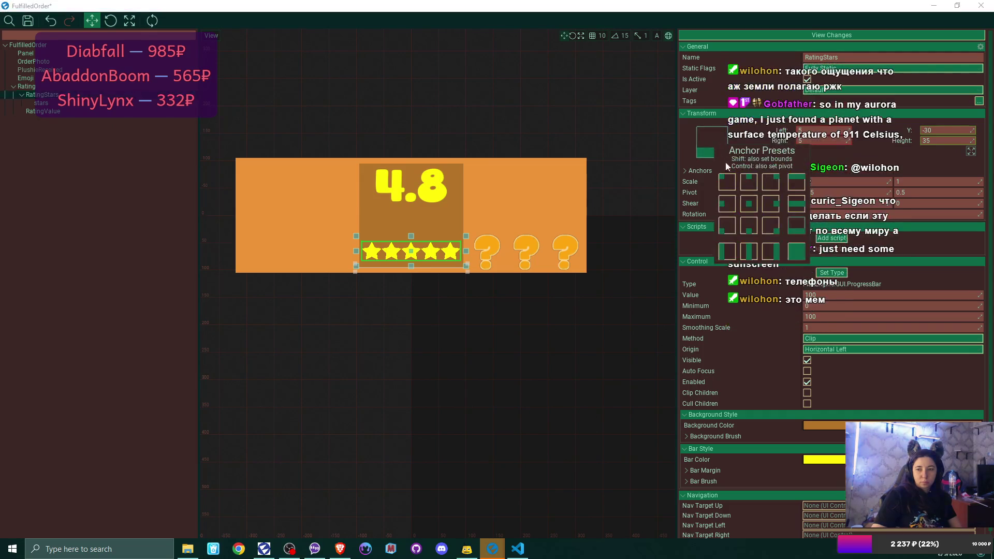
click(800, 189)
drag(972, 130, 952, 135)
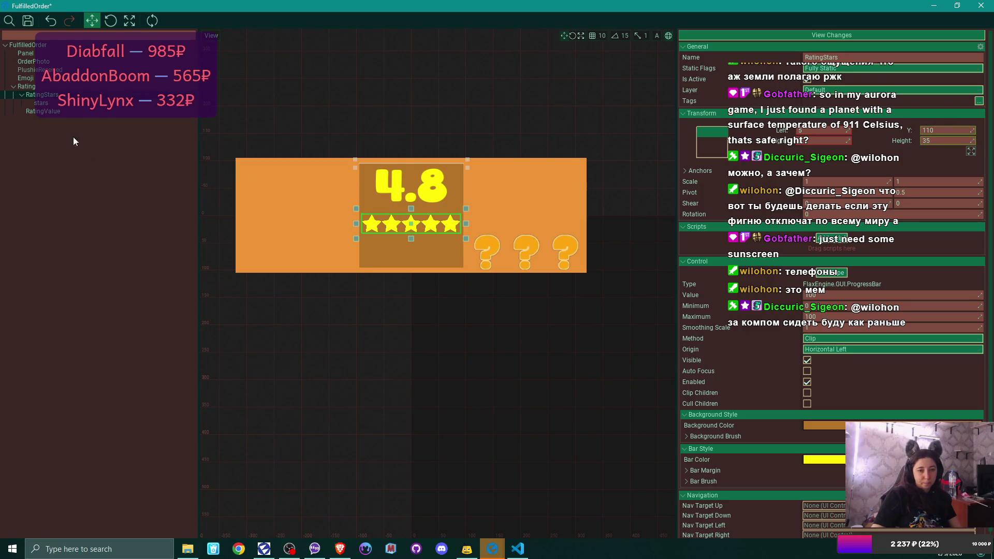
click(14, 87)
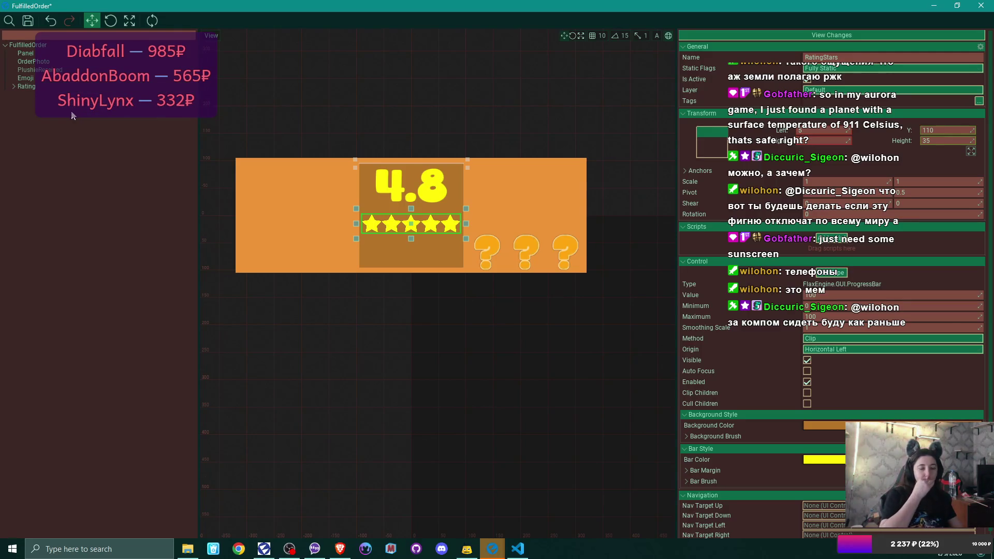
click(13, 86)
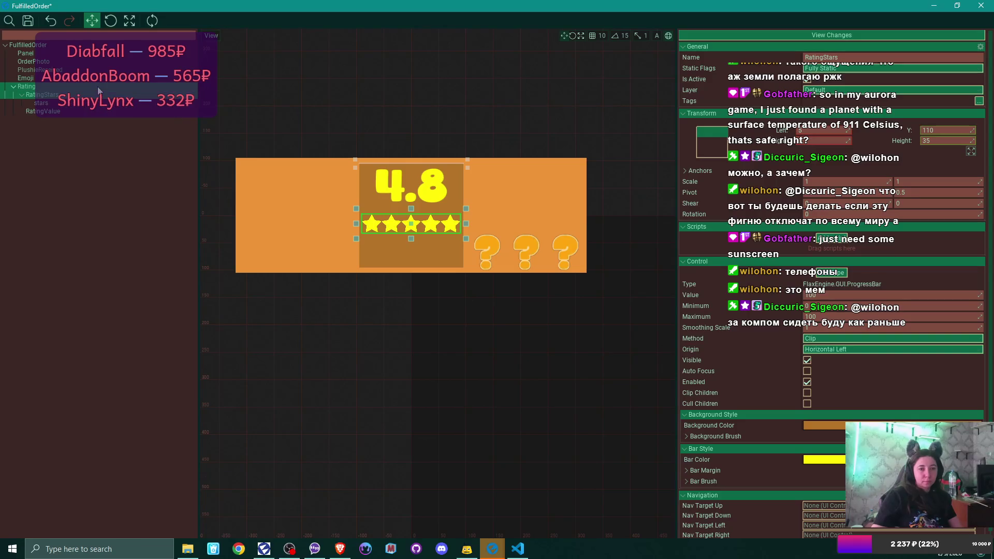
Add a UI Canvas under Rating by mistake, then delete it.
click(27, 87)
right_click(28, 89)
mouse_move(76, 209)
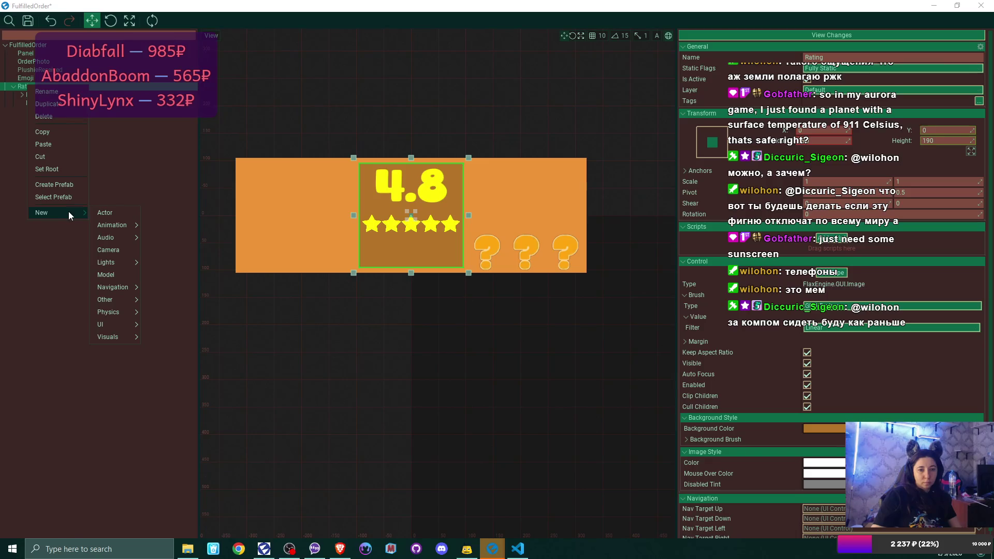
mouse_move(120, 315)
mouse_move(119, 336)
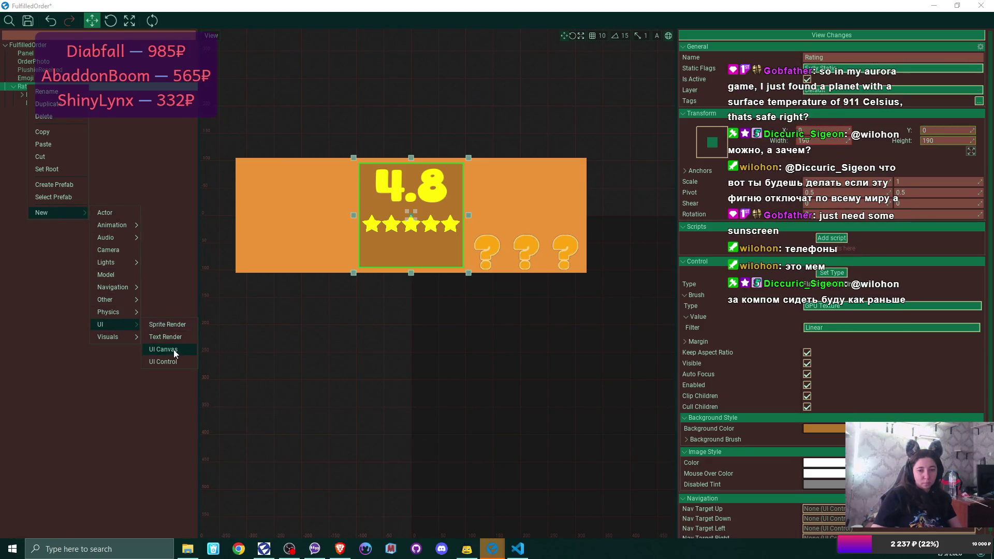
click(173, 349)
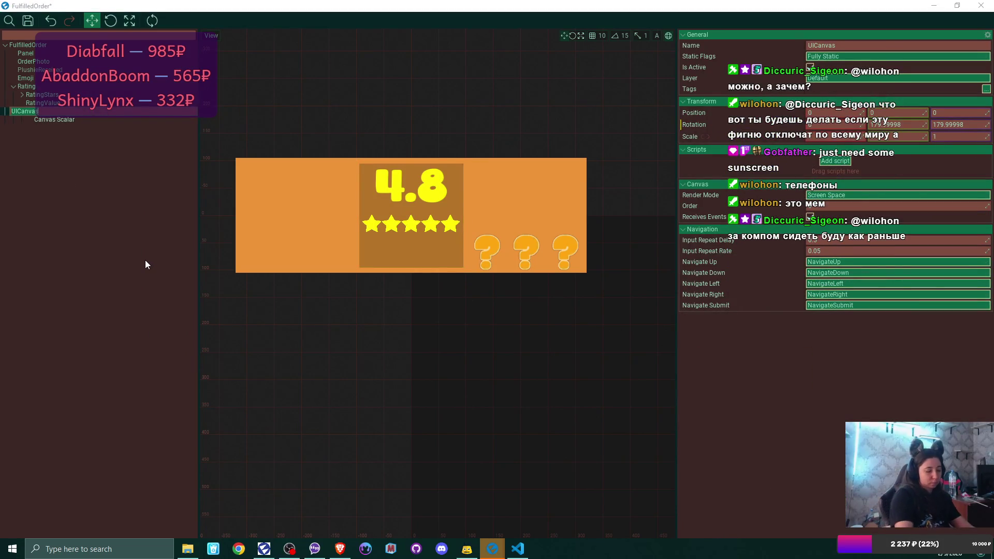
text(Ref)
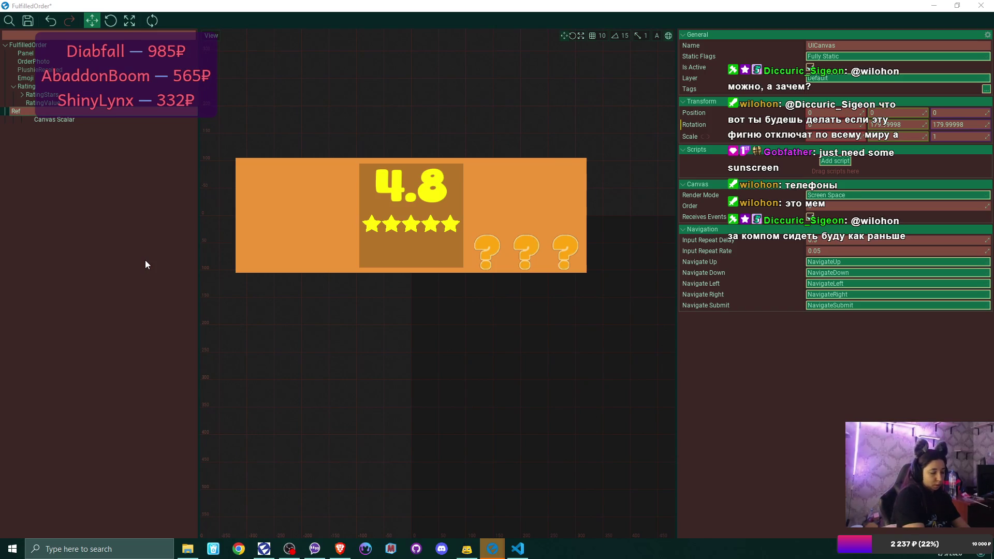
text(undButton)
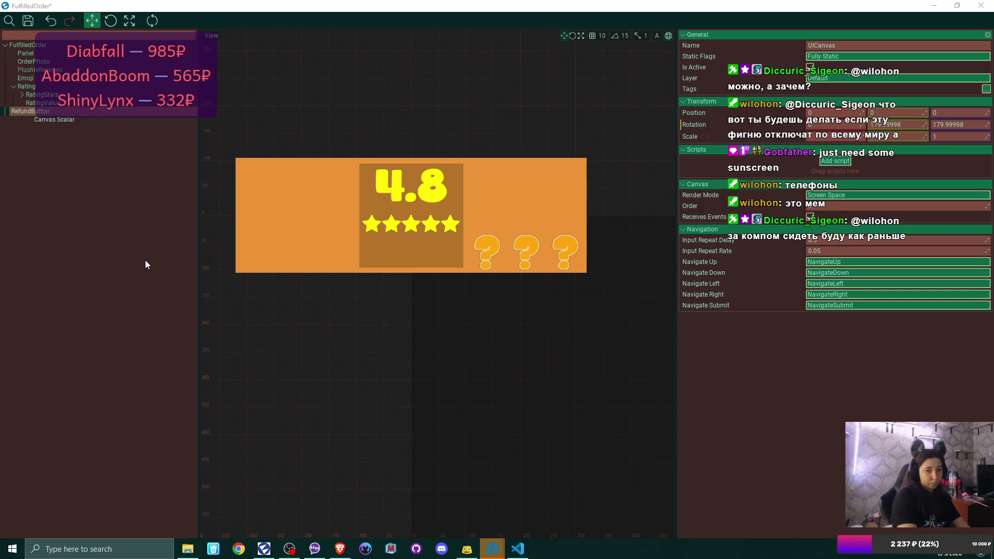
key(Return)
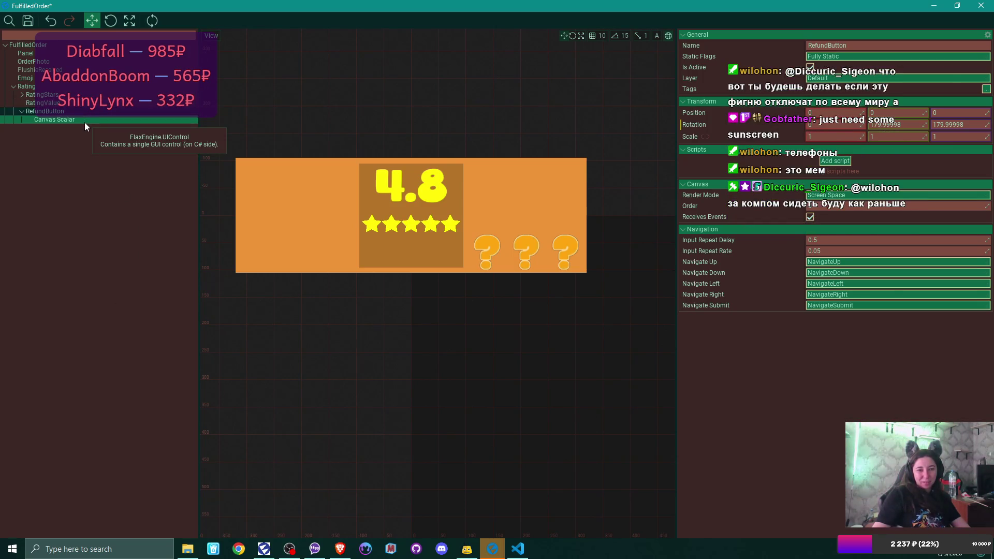
key(Delete)
Add a UI Control named RefundButton under Rating, then bring up the YouTube video.
right_click(22, 91)
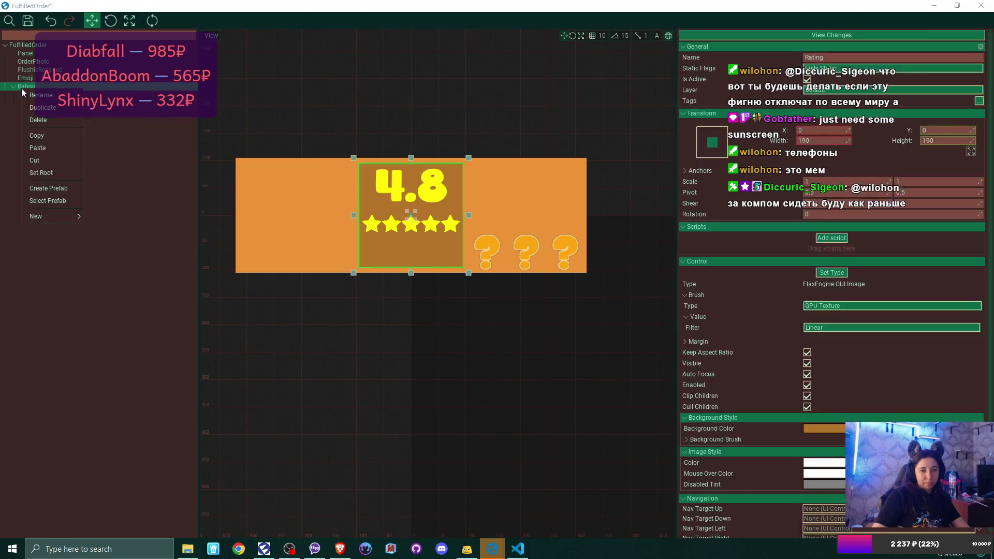
mouse_move(66, 216)
mouse_move(119, 327)
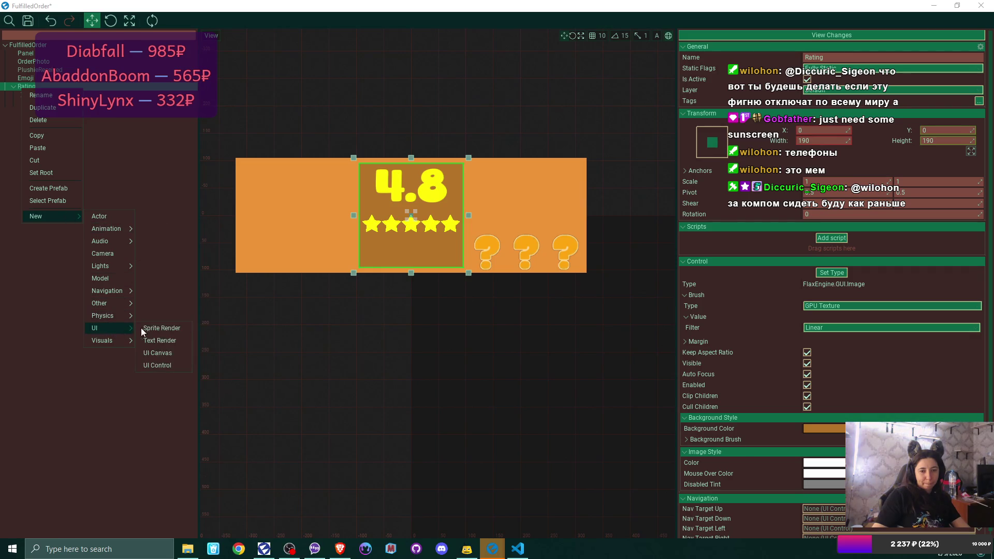
click(173, 366)
text(RefundButt)
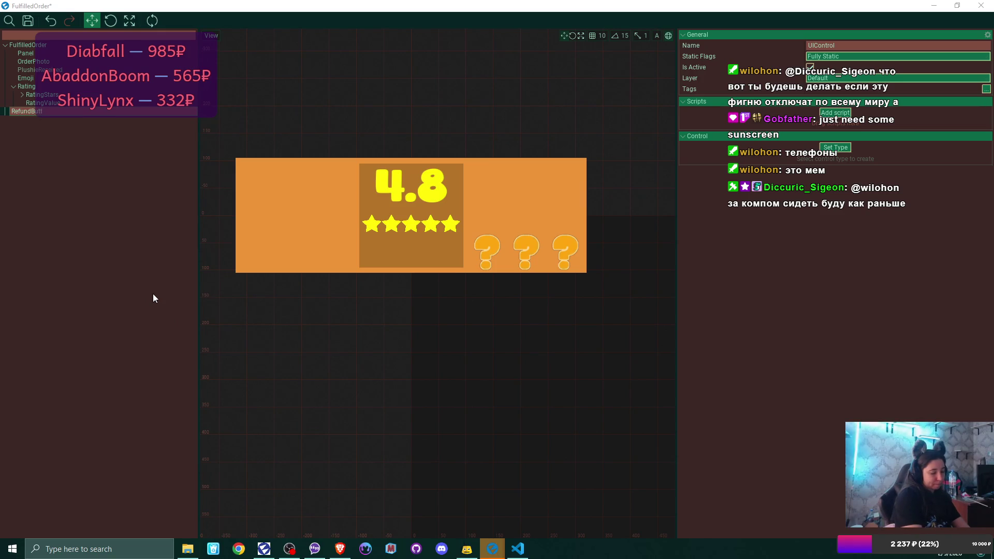
text(on)
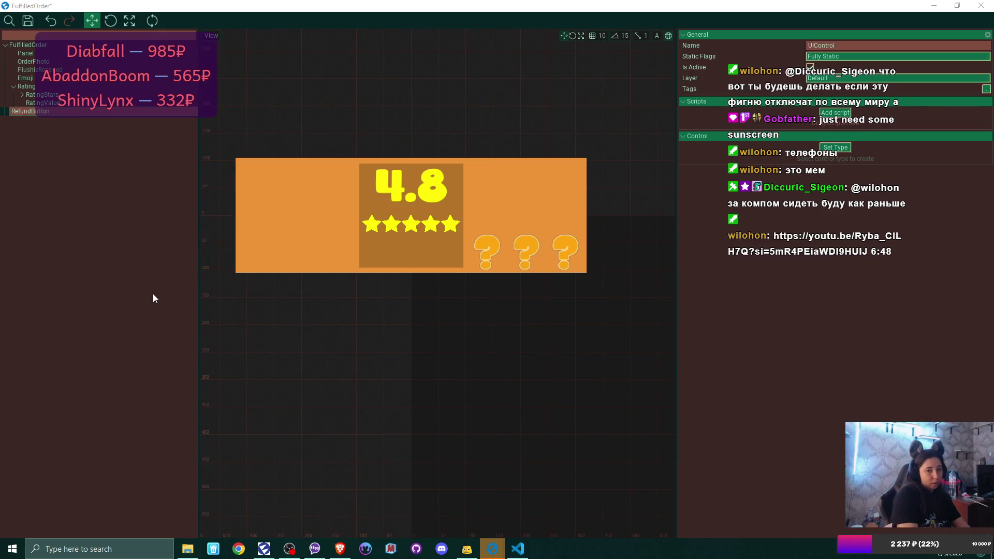
key(Return)
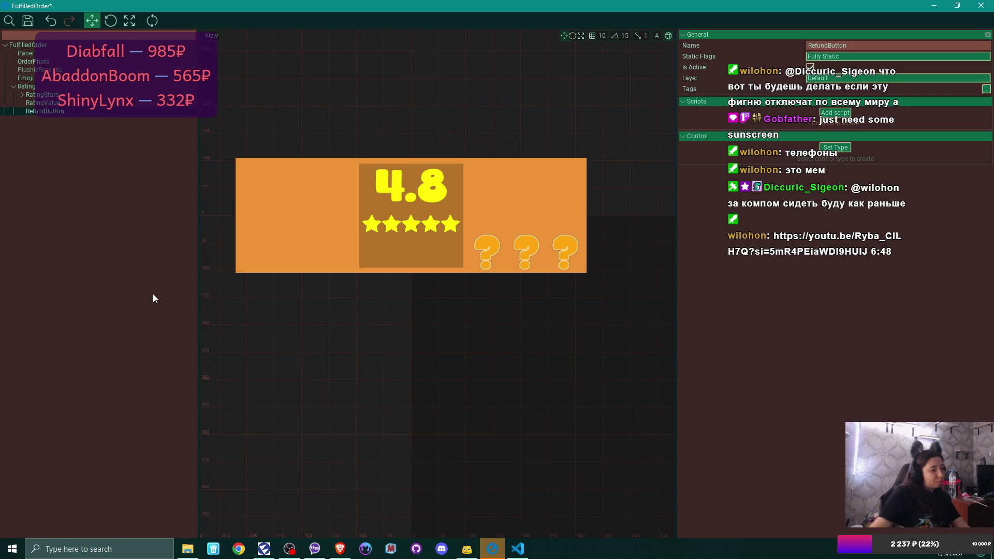
key(alt+Tab)
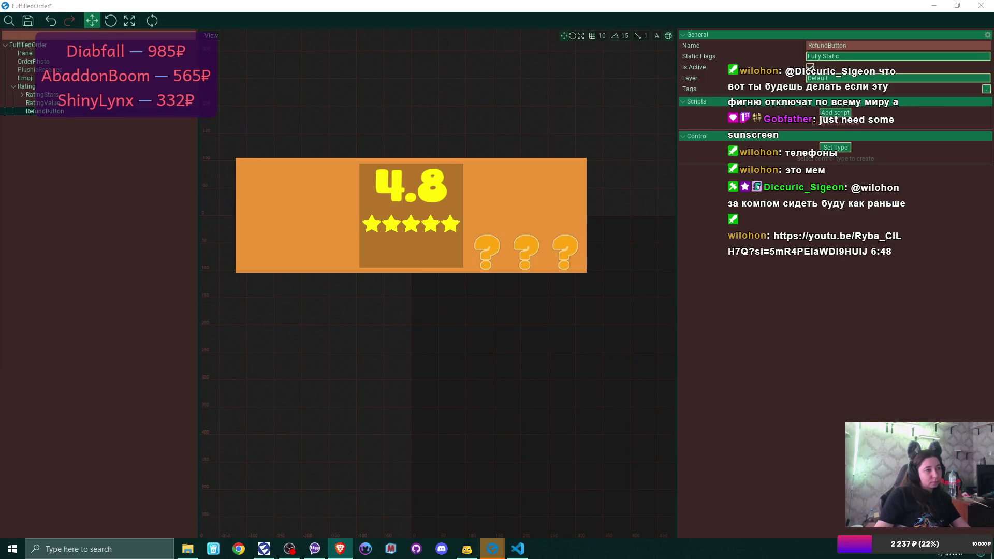
click(340, 549)
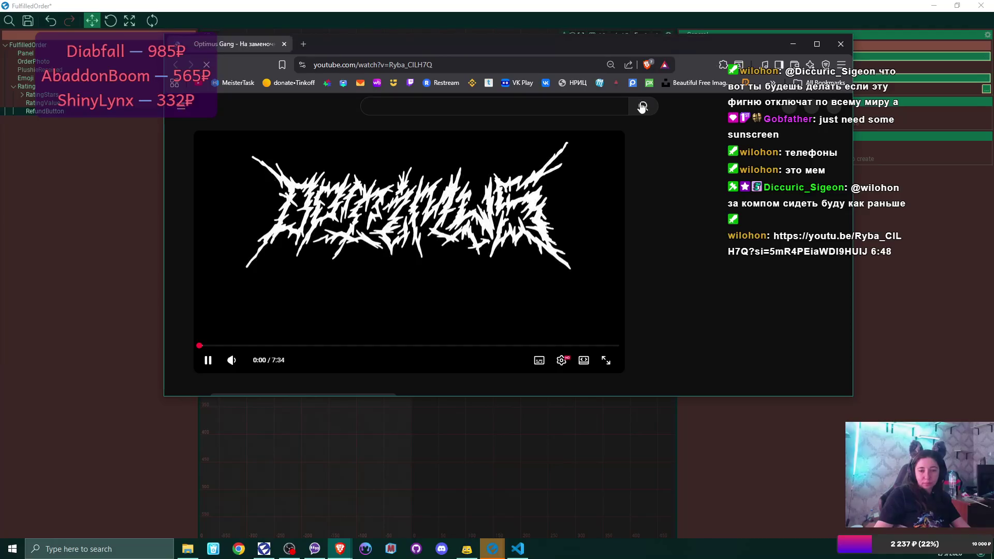
Skip the YouTube video ahead to 6:40, pause it at 7:06, and close the browser.
click(219, 341)
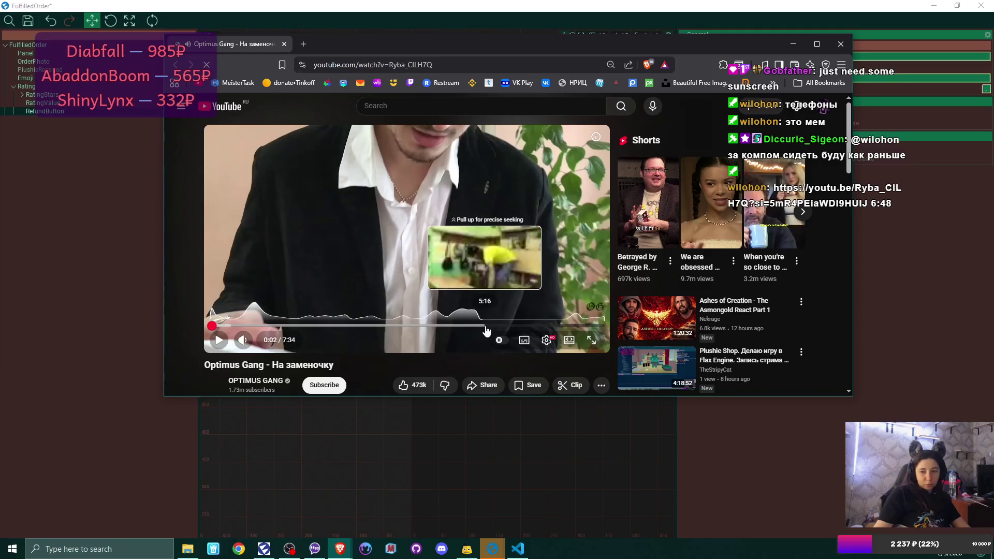
click(556, 326)
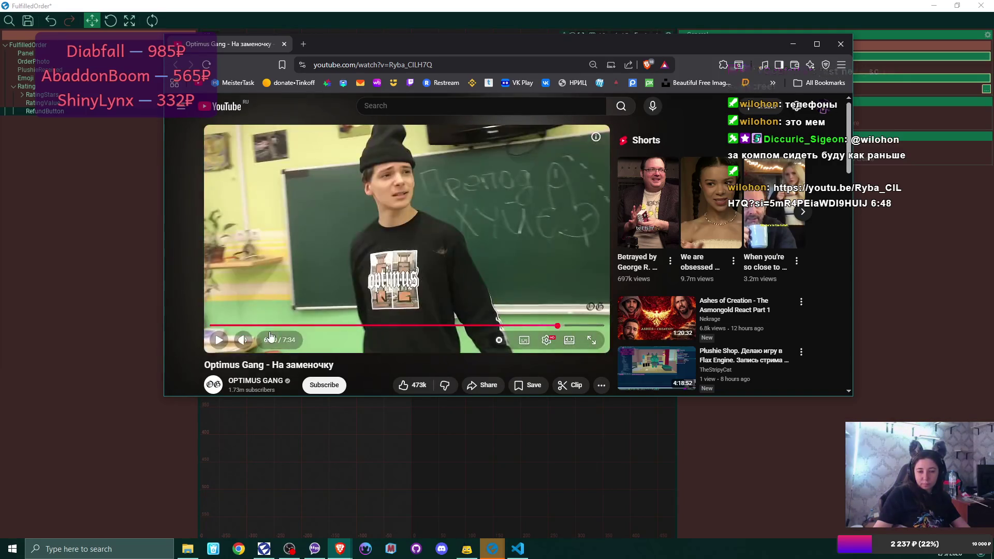
click(221, 340)
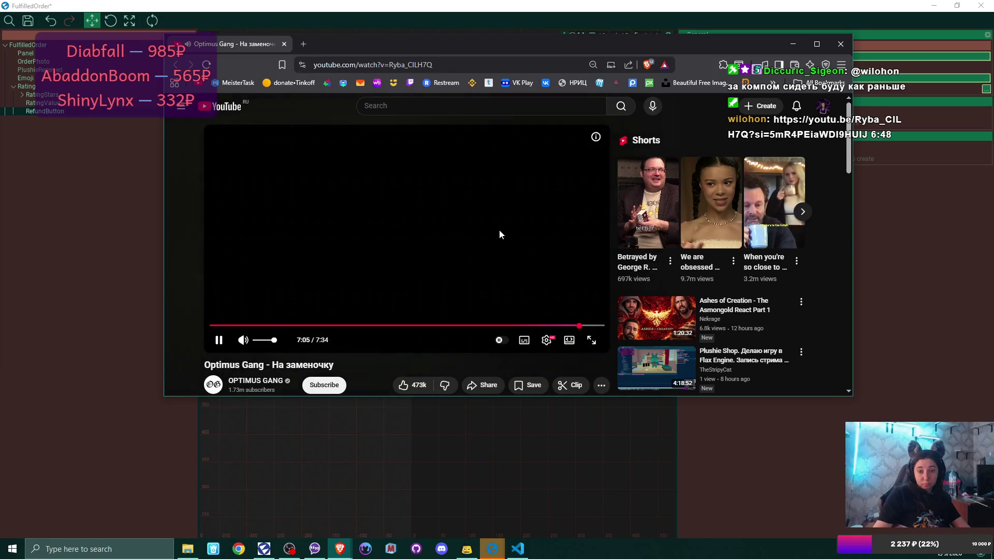
click(396, 223)
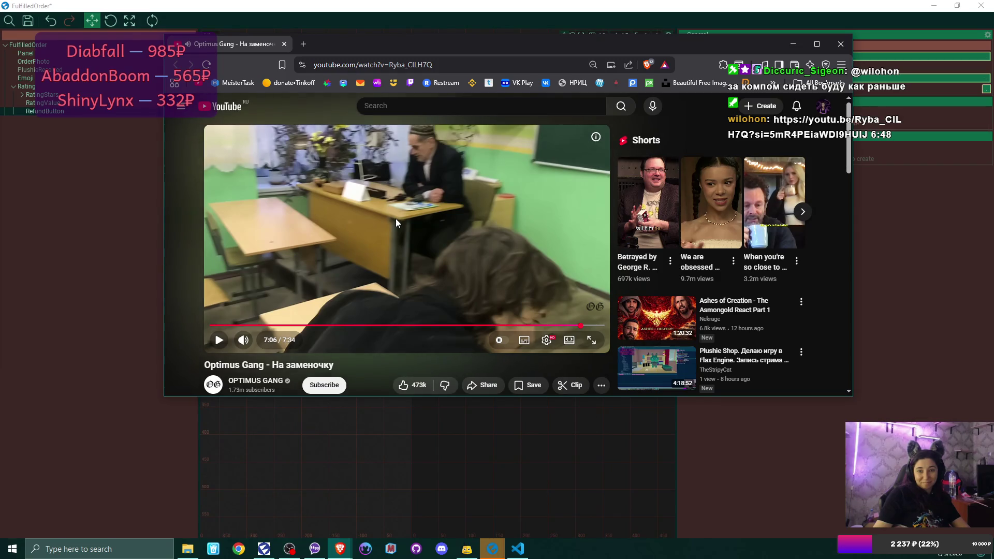
click(284, 45)
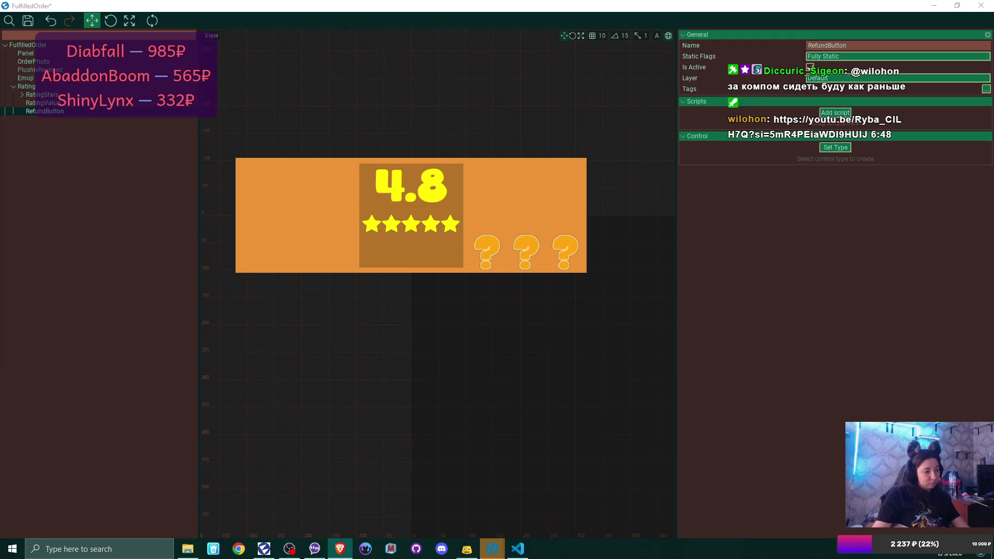
Make RefundButton a Button control anchored to the bottom-left corner.
click(54, 138)
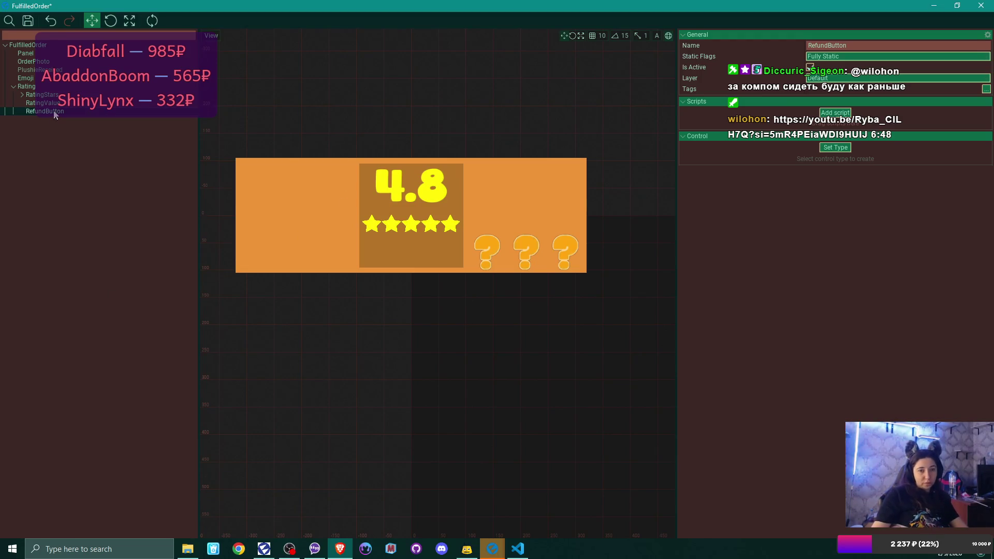
click(71, 131)
click(71, 111)
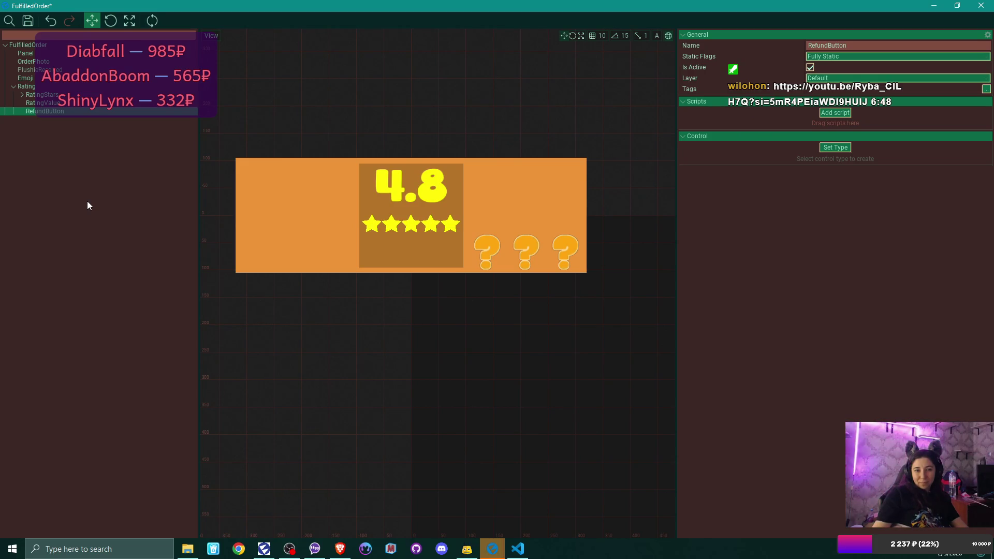
click(832, 148)
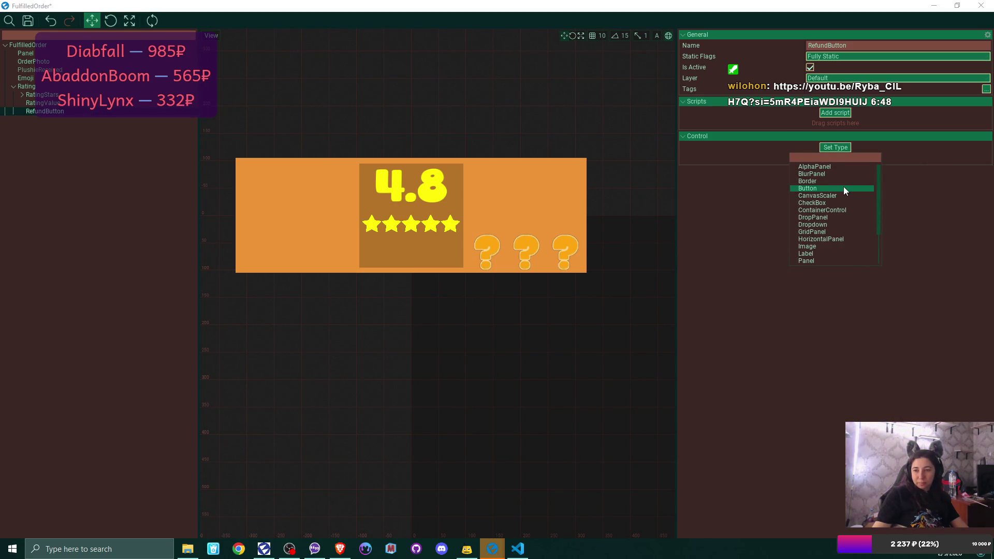
click(844, 187)
click(717, 136)
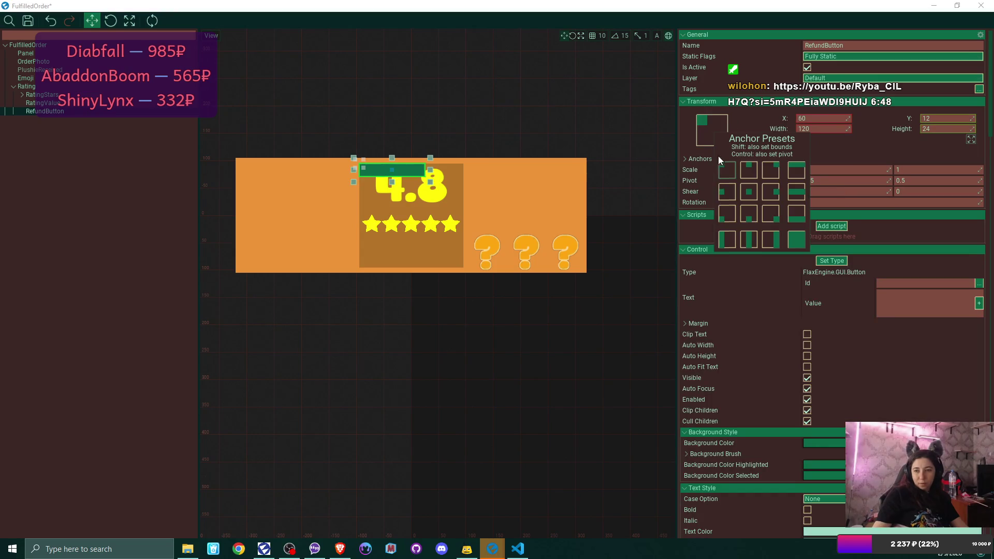
click(731, 218)
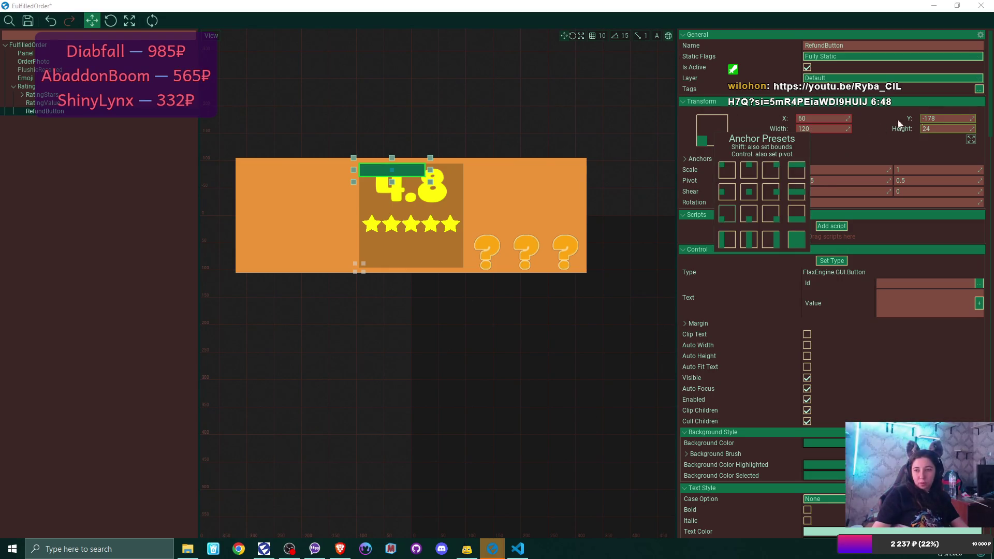
Set the button's Y to 0 and its height to 50.
click(951, 119)
click(951, 119)
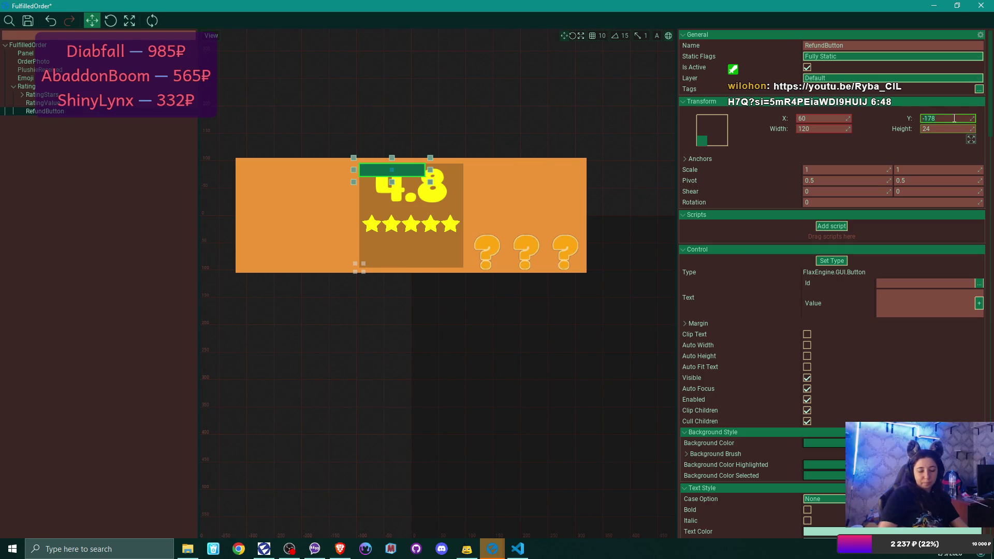
text(0)
key(Return)
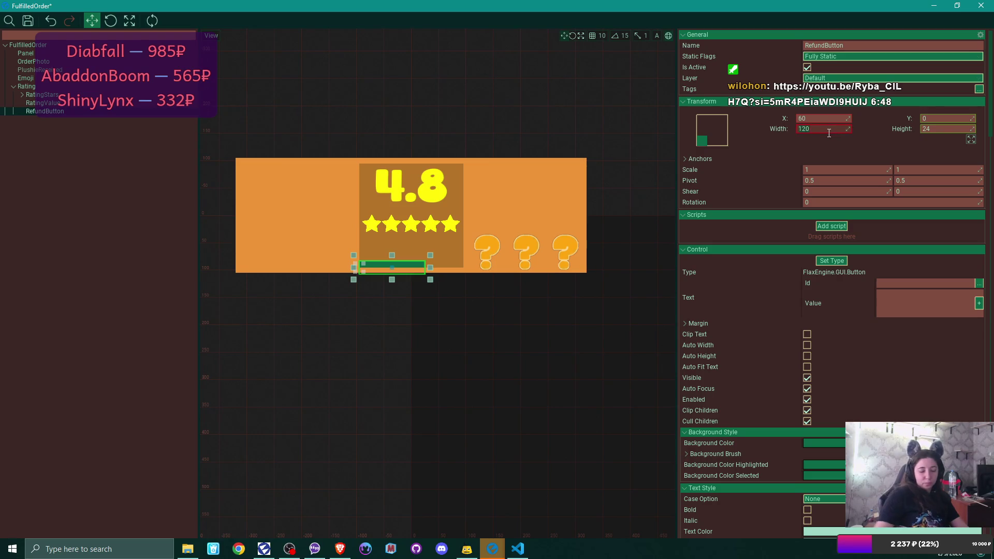
text(100)
key(Tab)
text(100)
key(Return)
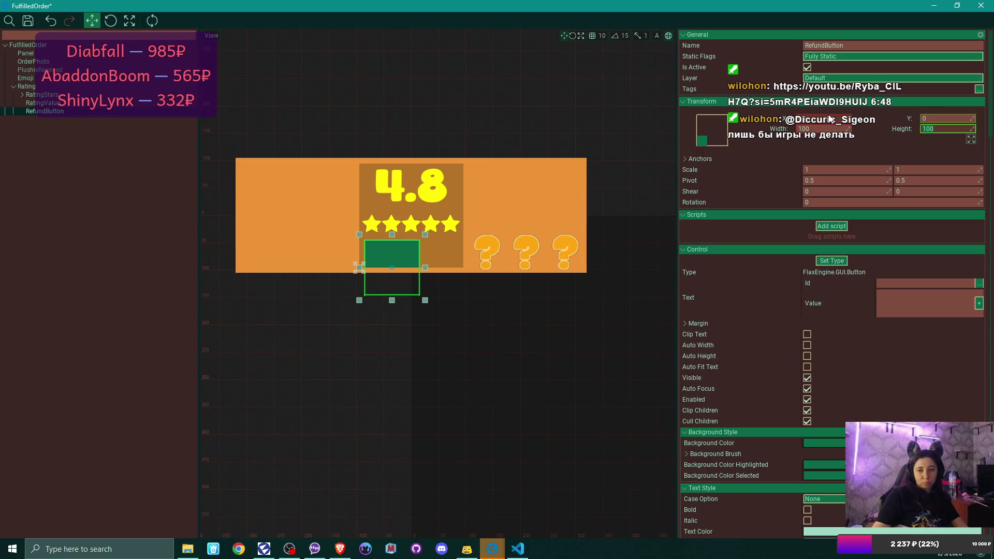
text(50)
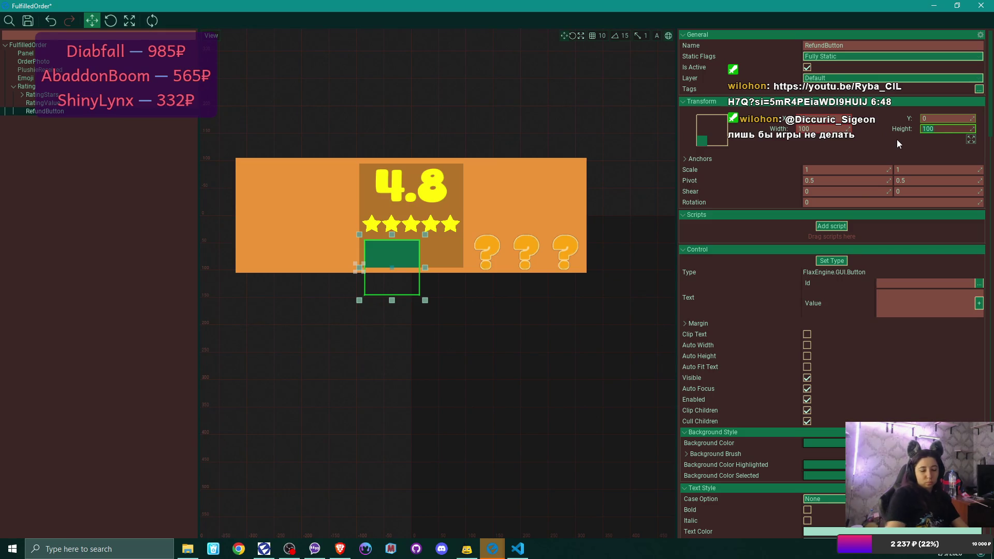
key(Return)
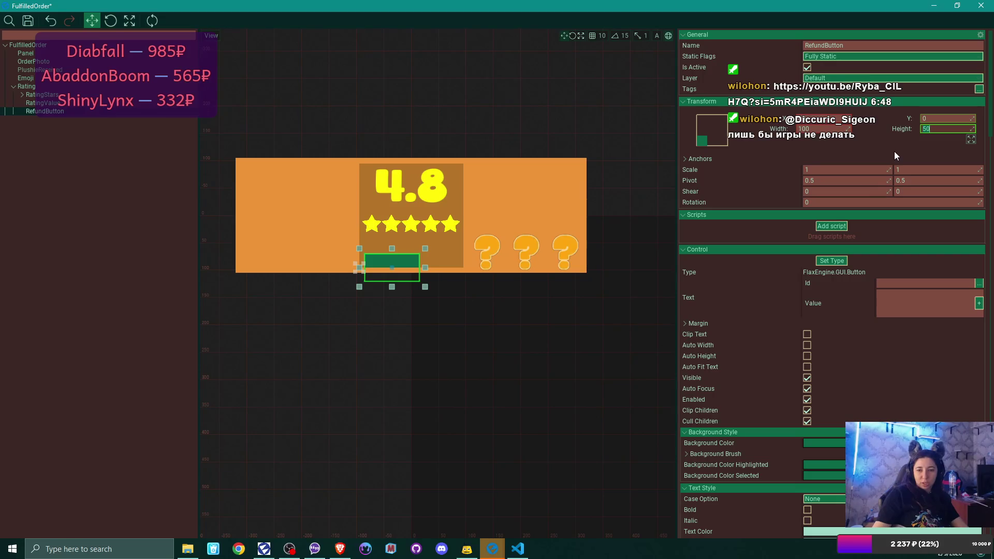
Raise the button slightly and give it width 80 and X position 50.
click(961, 117)
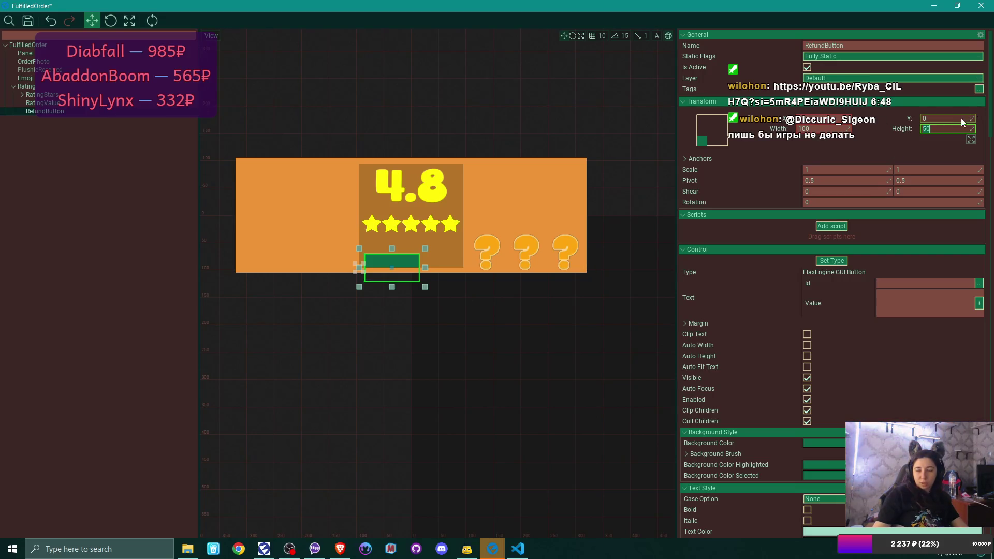
drag(972, 117, 954, 117)
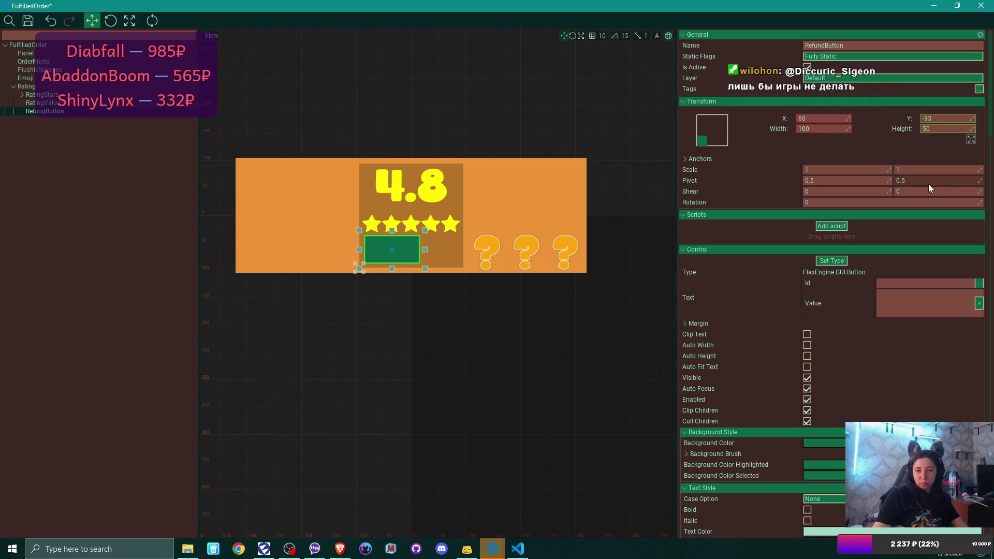
click(832, 131)
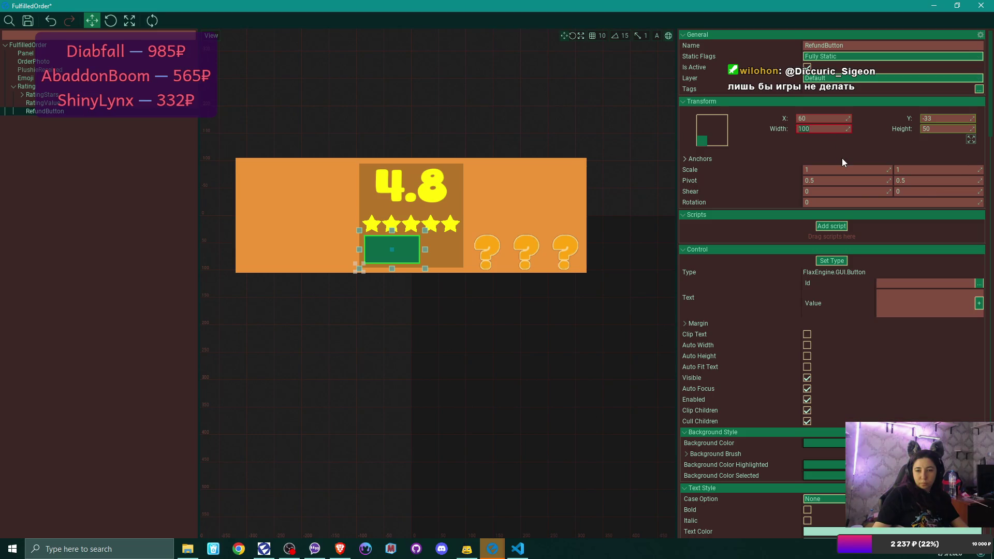
text(80)
key(Return)
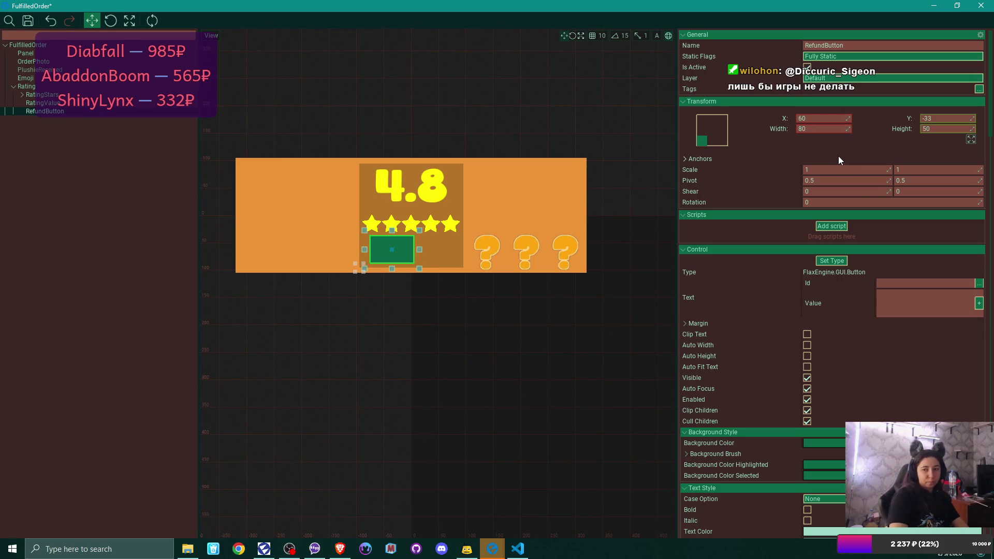
click(830, 120)
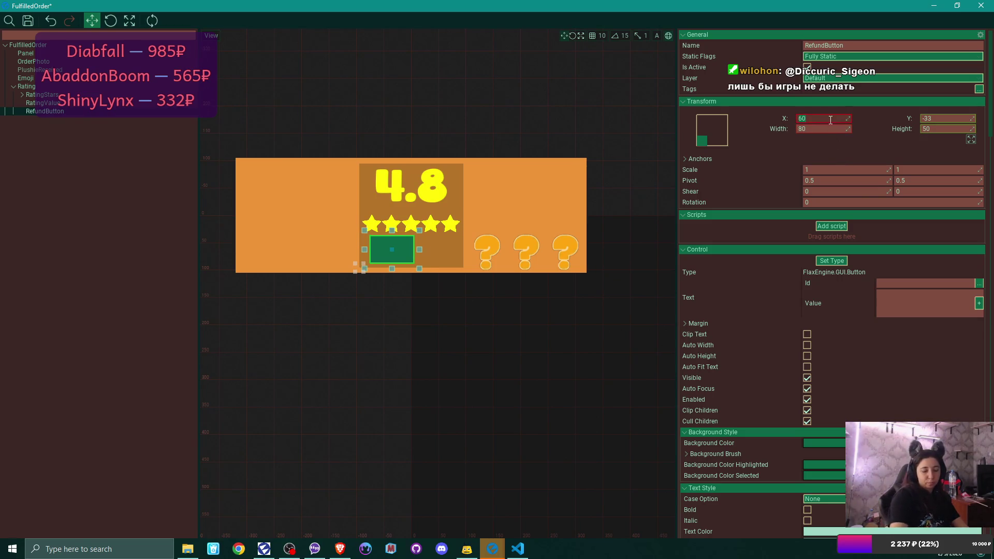
text(45)
key(Return)
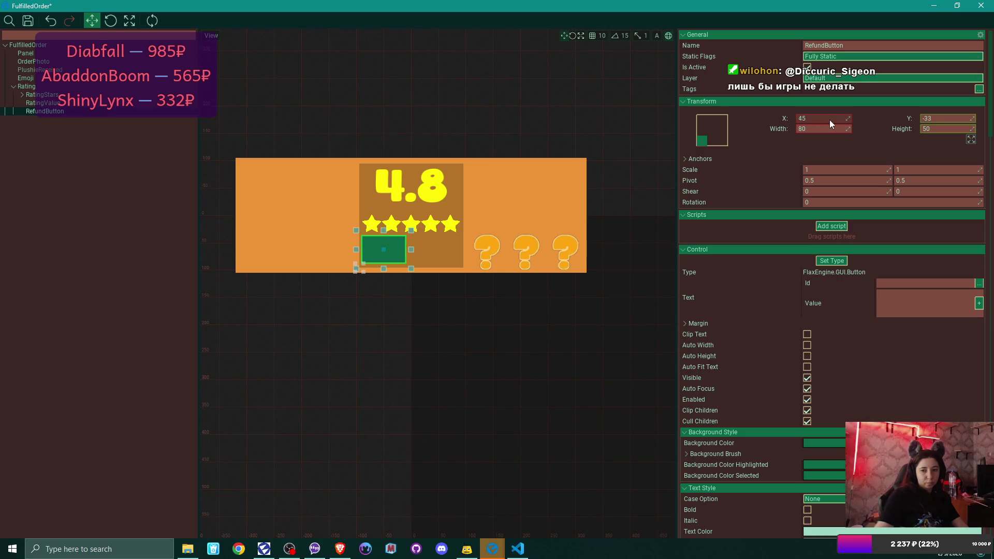
click(830, 119)
text(50)
key(Return)
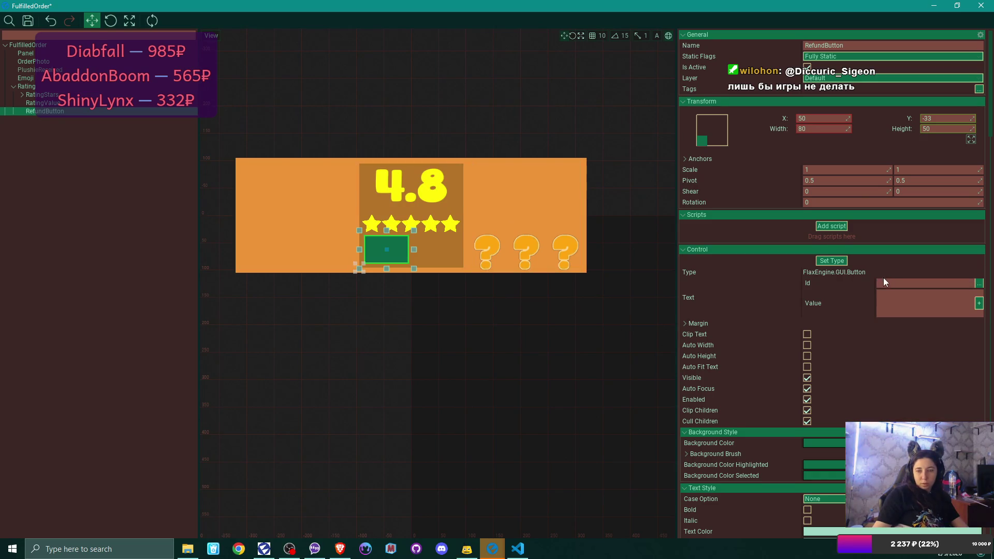
Set the button's Y position to -35 and check it beneath the stars.
scroll(883, 282, down, 2)
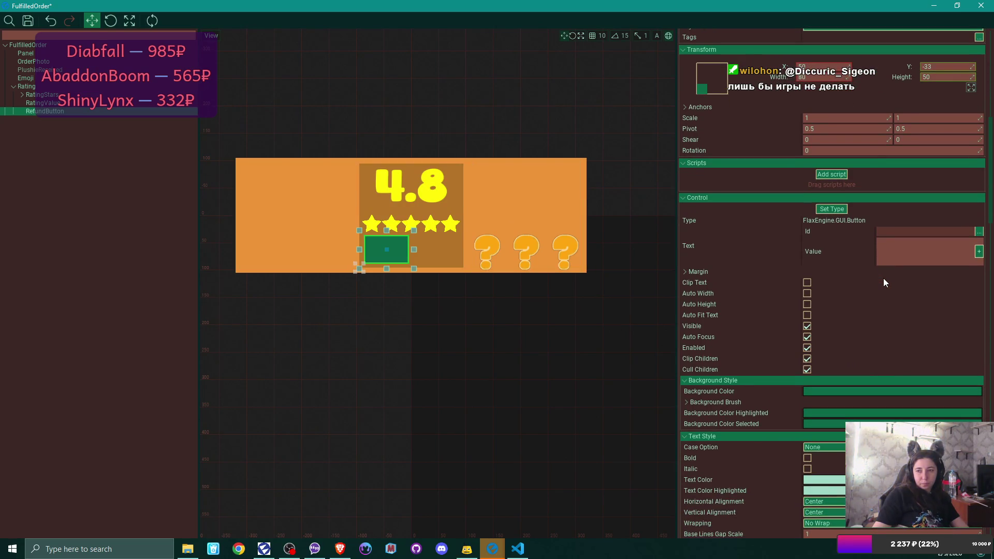
scroll(883, 282, up, 2)
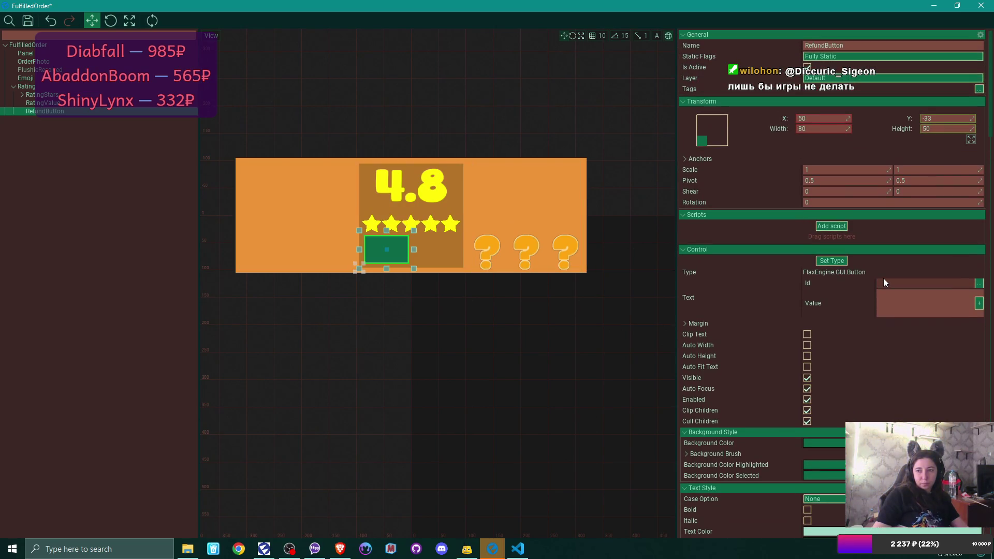
click(946, 119)
key(BackSpace)
key(BackSpace)
text(30)
key(Return)
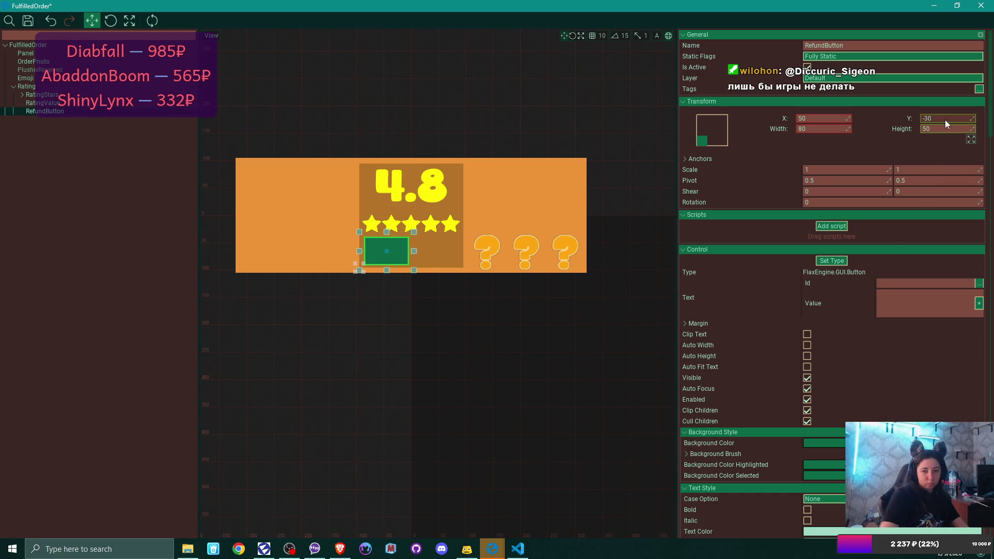
key(BackSpace)
text(5)
key(Return)
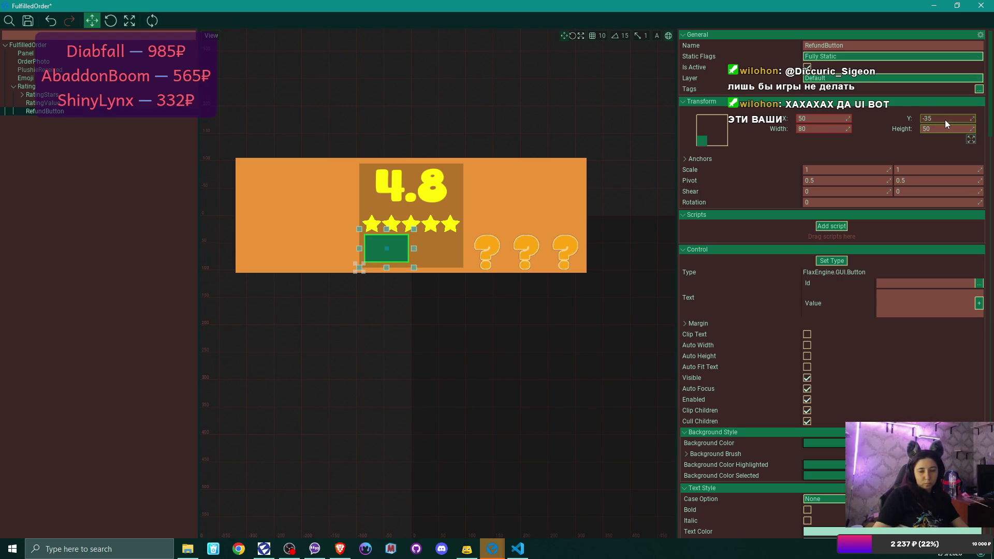
click(134, 234)
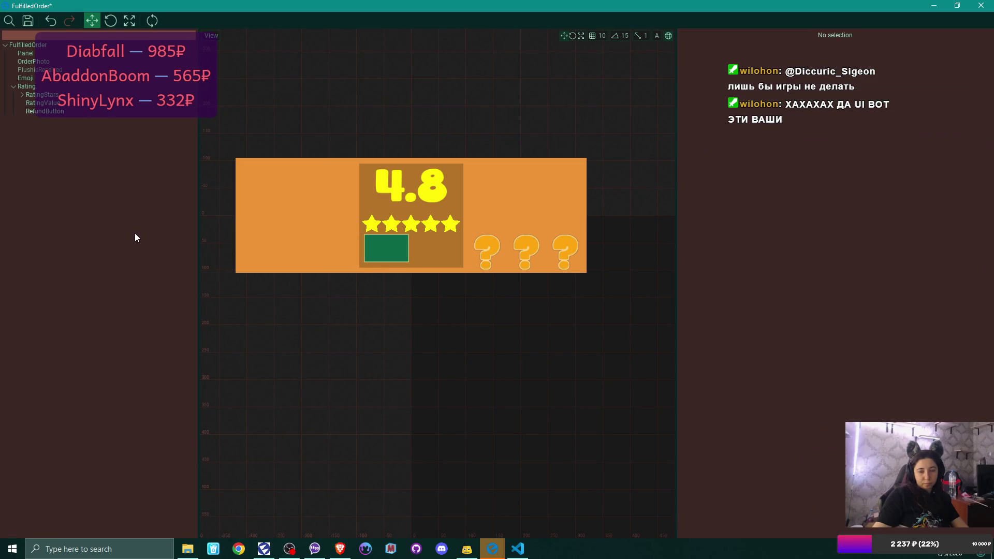
click(62, 111)
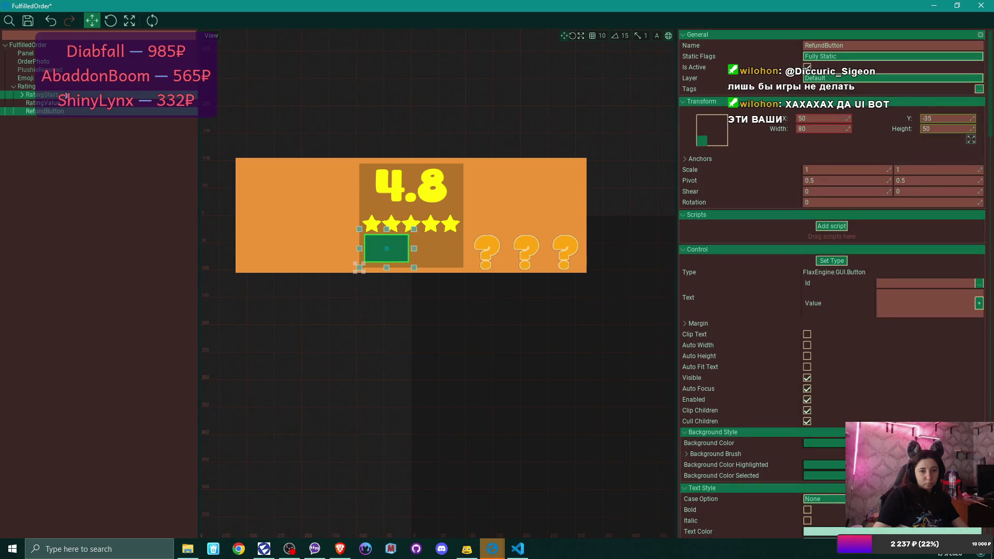
Set the RatingStars Y to 105, reselect RefundButton, and save the prefab.
click(41, 95)
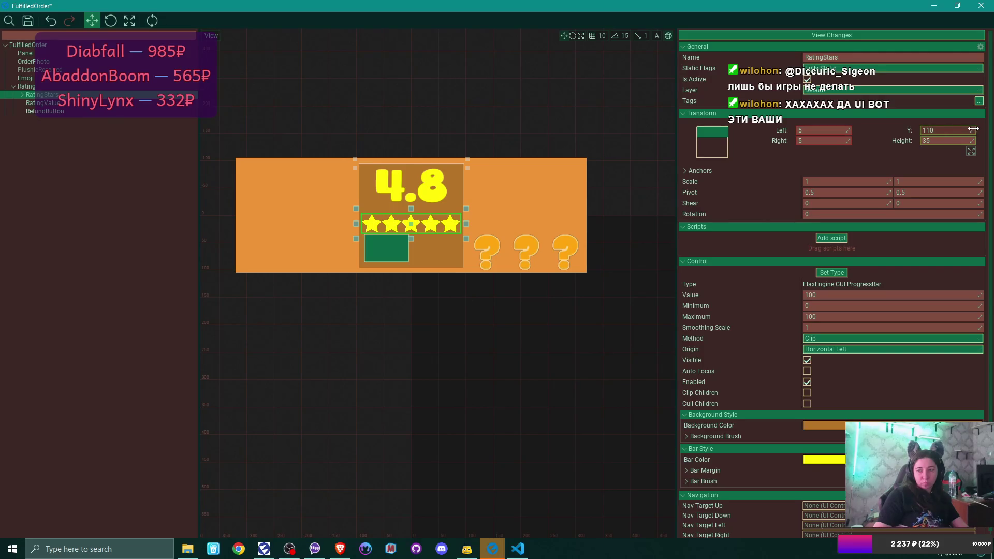
click(954, 130)
text(1)
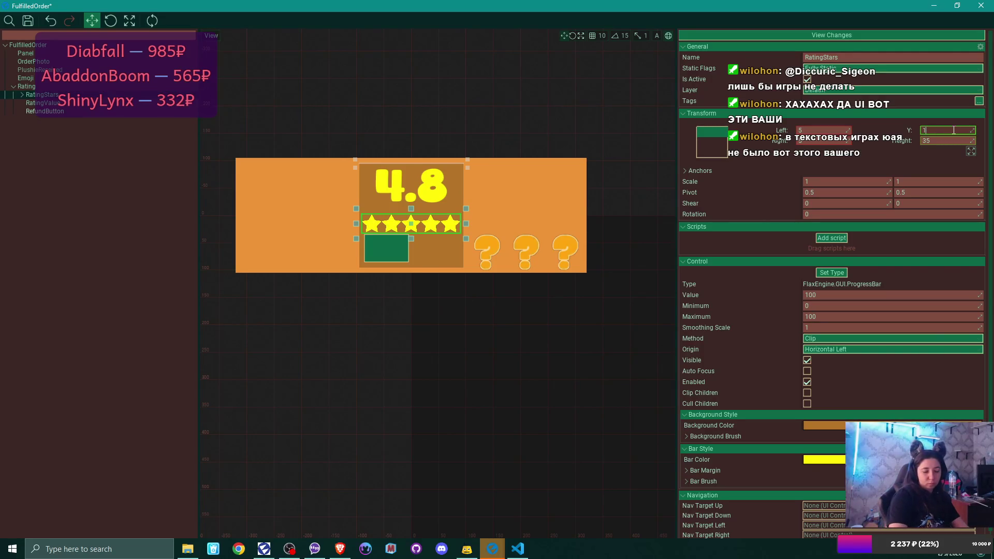
key(Return)
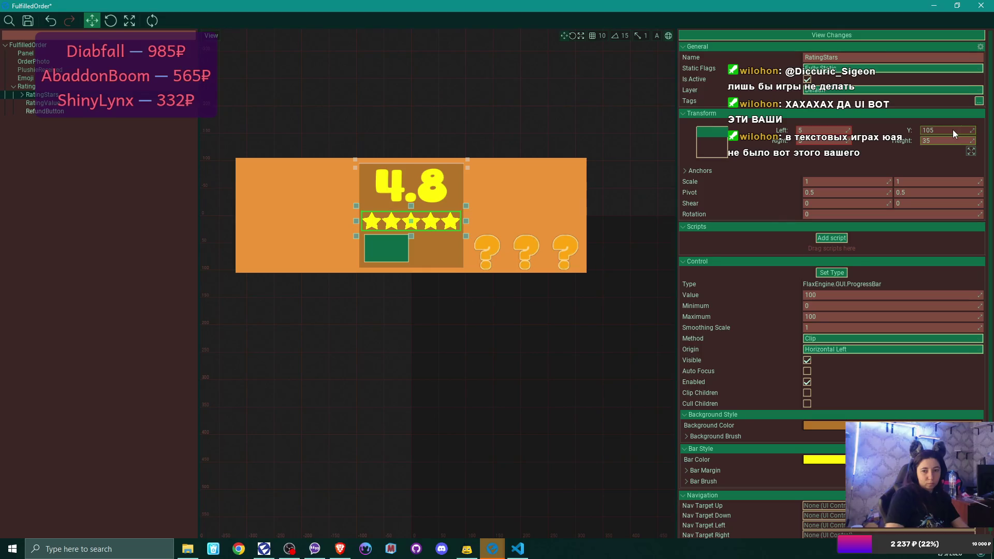
click(93, 111)
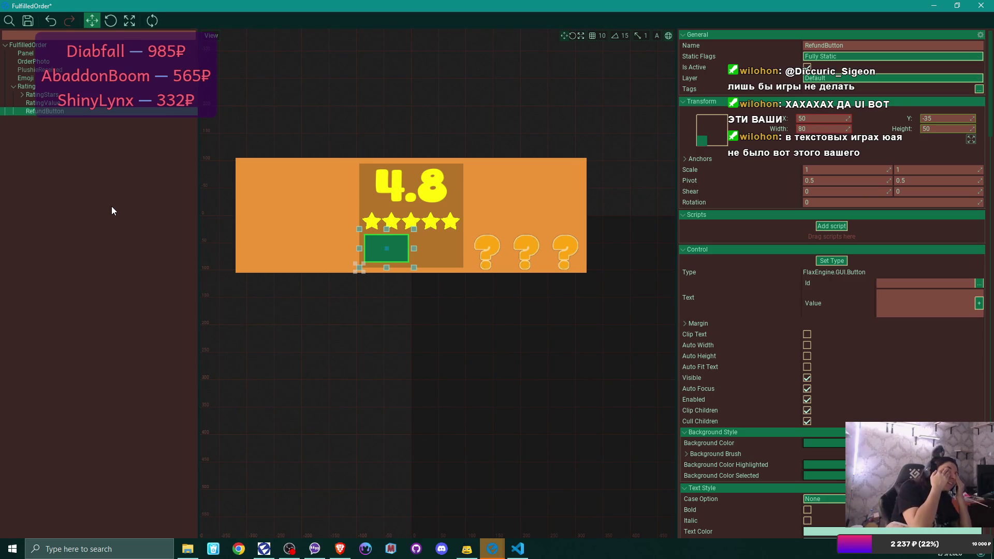
key(ctrl+s)
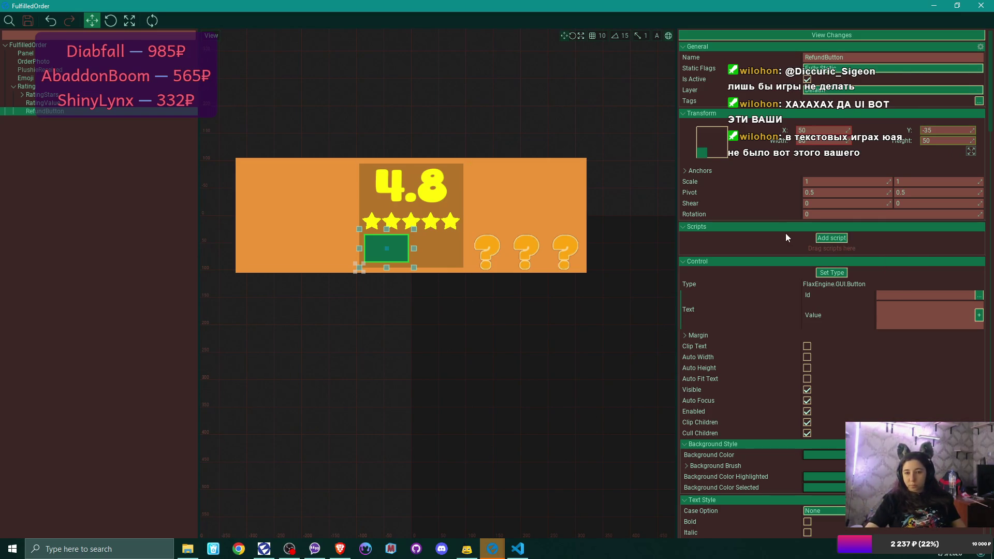
Try sampling a new RefundButton background colour with the eyedropper.
scroll(886, 346, down, 3)
scroll(886, 346, down, 2)
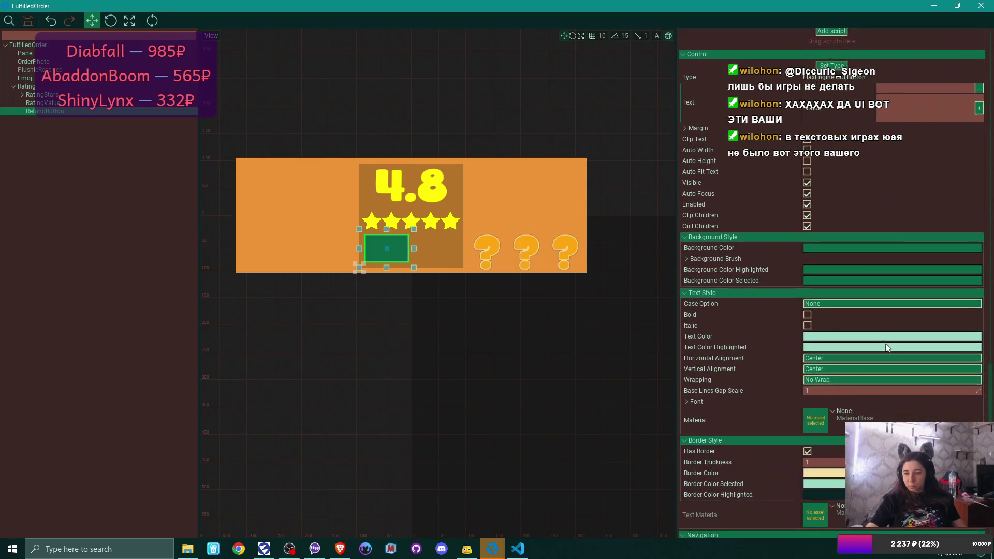
click(832, 254)
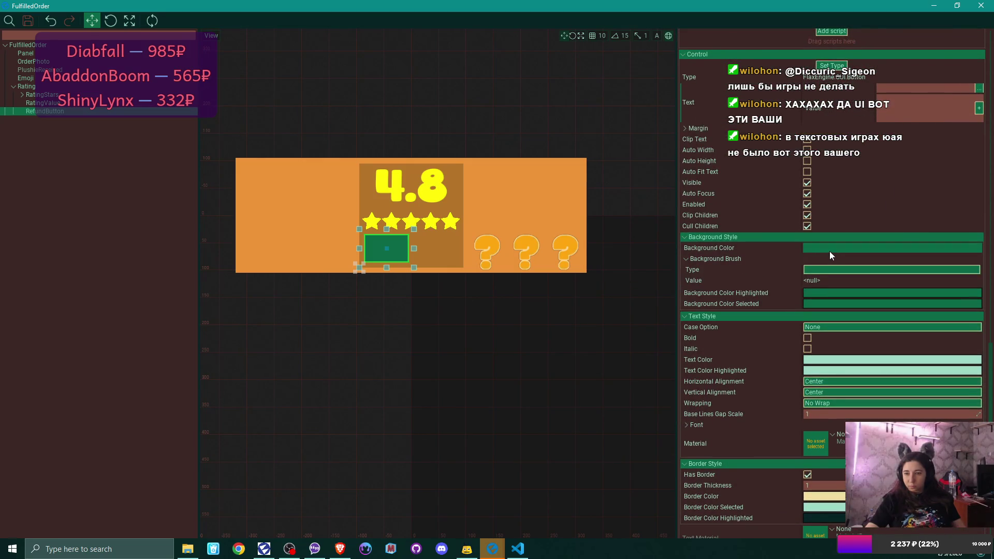
click(709, 259)
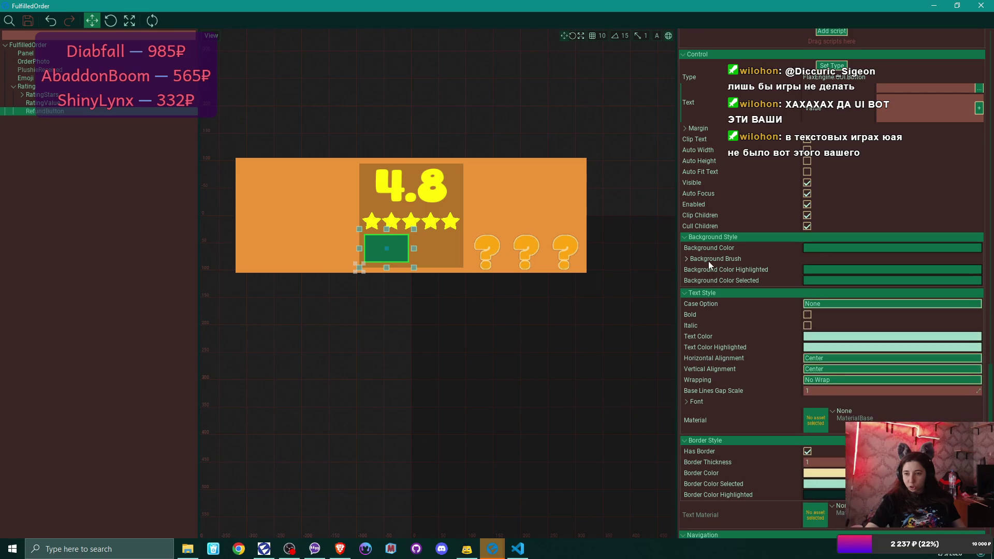
click(859, 247)
click(725, 221)
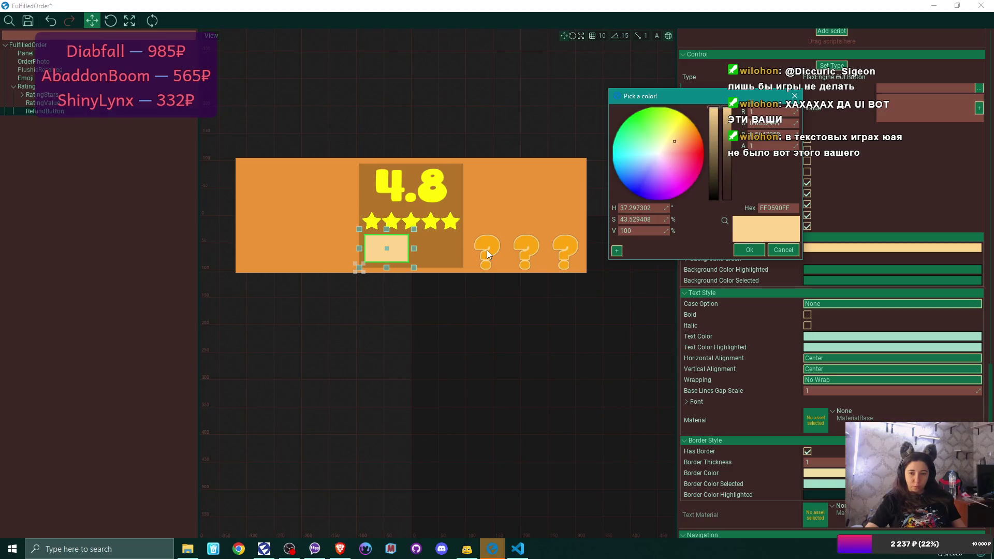
click(749, 250)
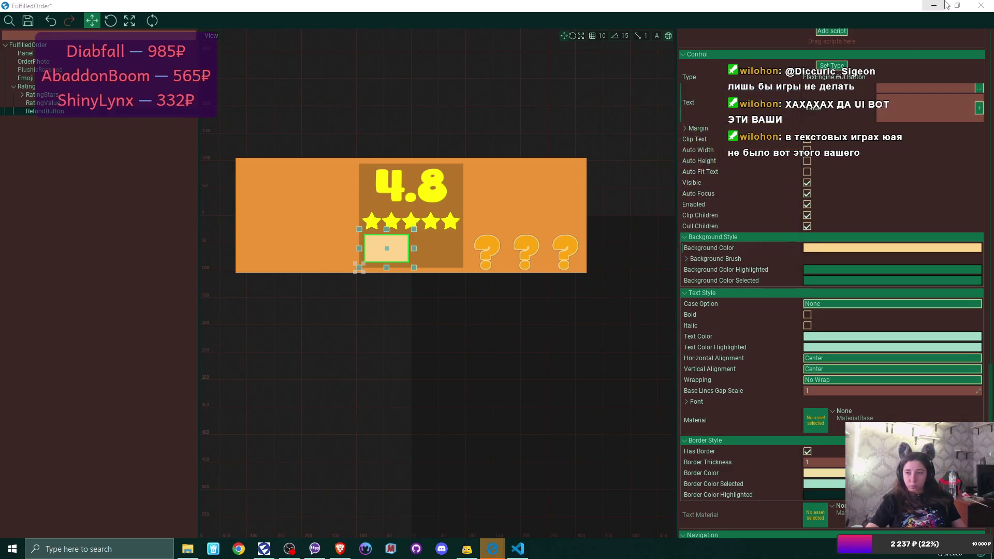
Eyedrop the pale yellow FCFFB7FF from the Box thumbnail as the button background.
click(957, 6)
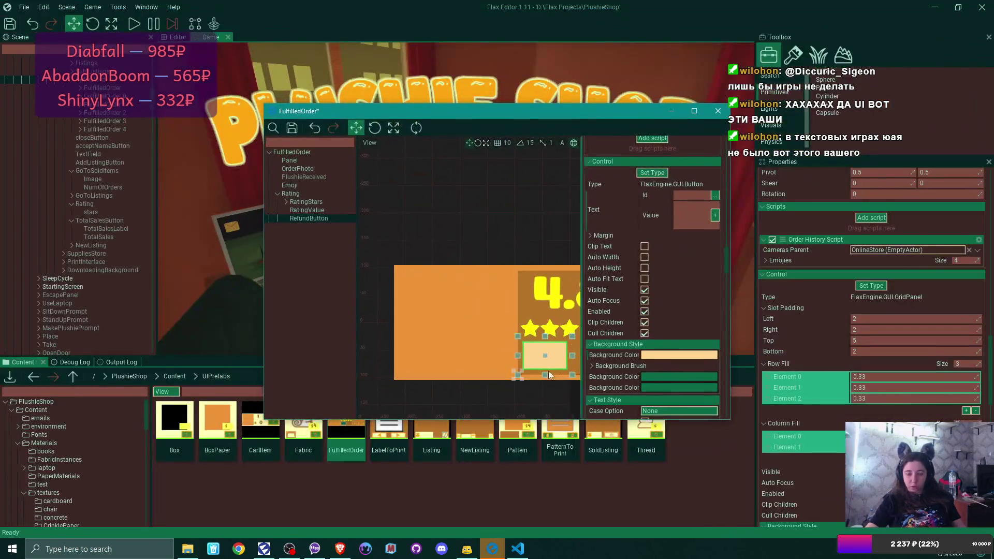
click(660, 355)
click(804, 410)
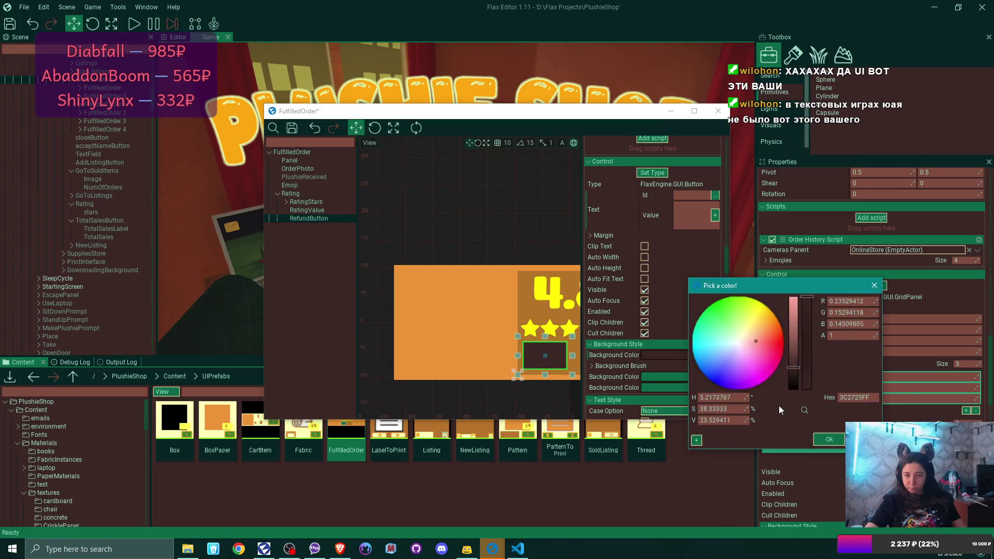
click(185, 426)
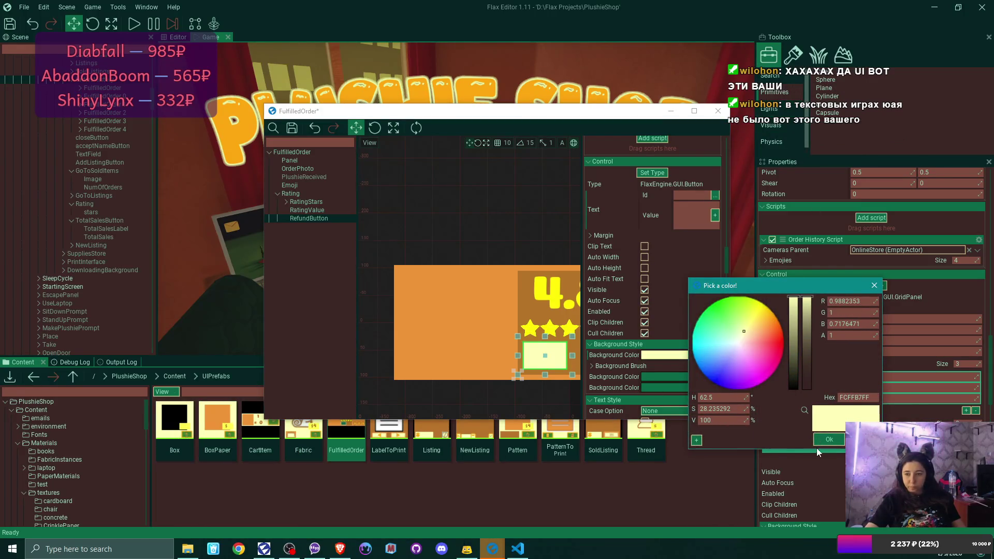
click(827, 439)
click(694, 111)
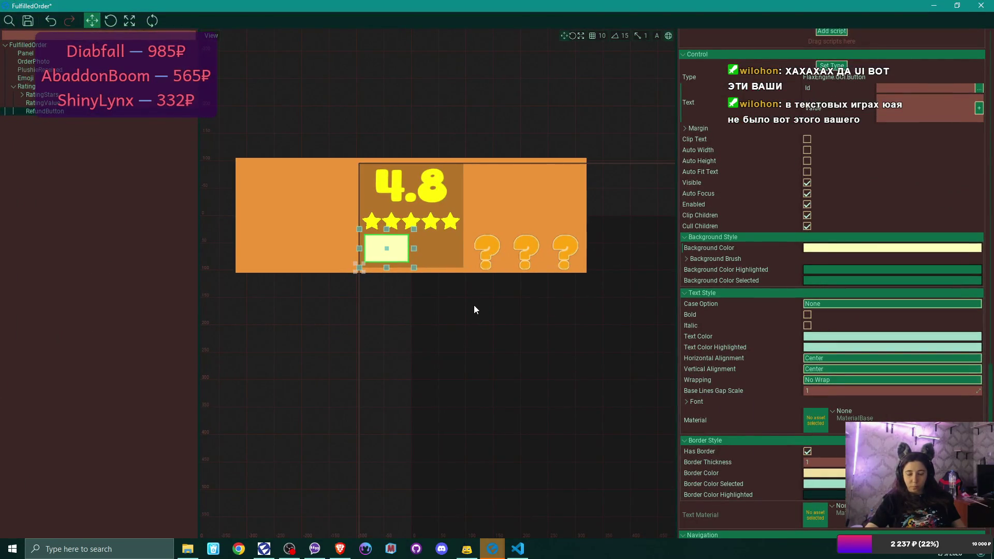
Set both the highlighted and selected background colours to the question-mark orange.
click(832, 269)
click(725, 243)
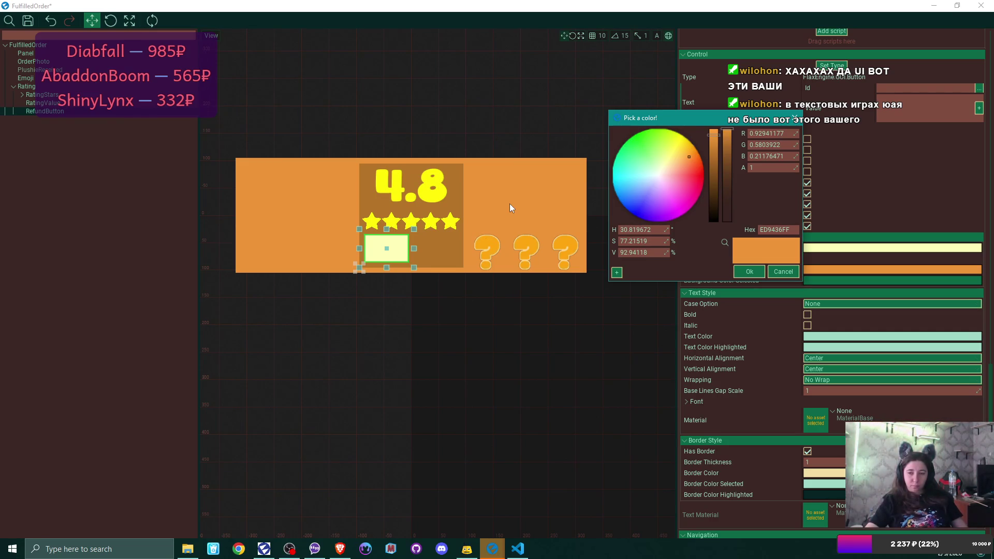
click(493, 245)
click(749, 271)
click(819, 280)
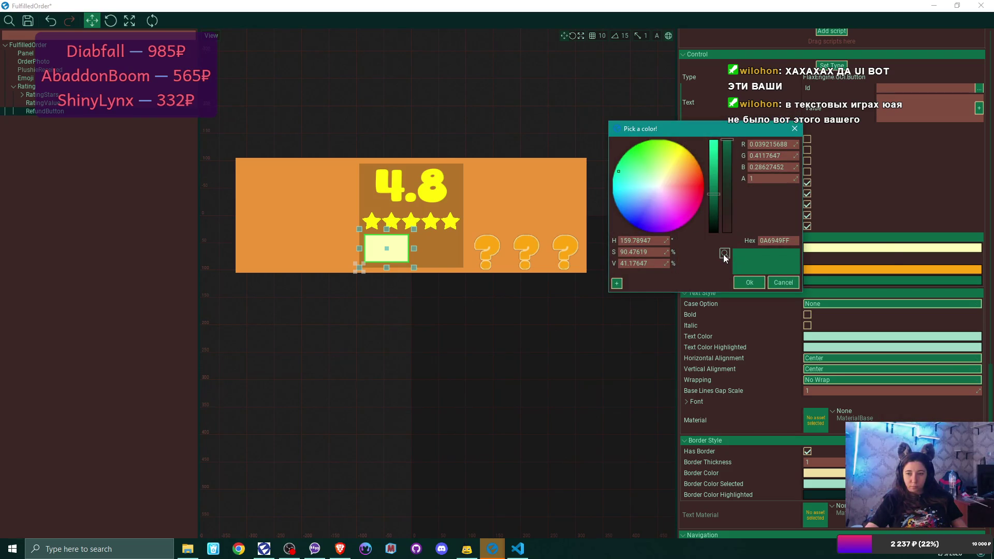
click(723, 254)
click(490, 241)
click(752, 281)
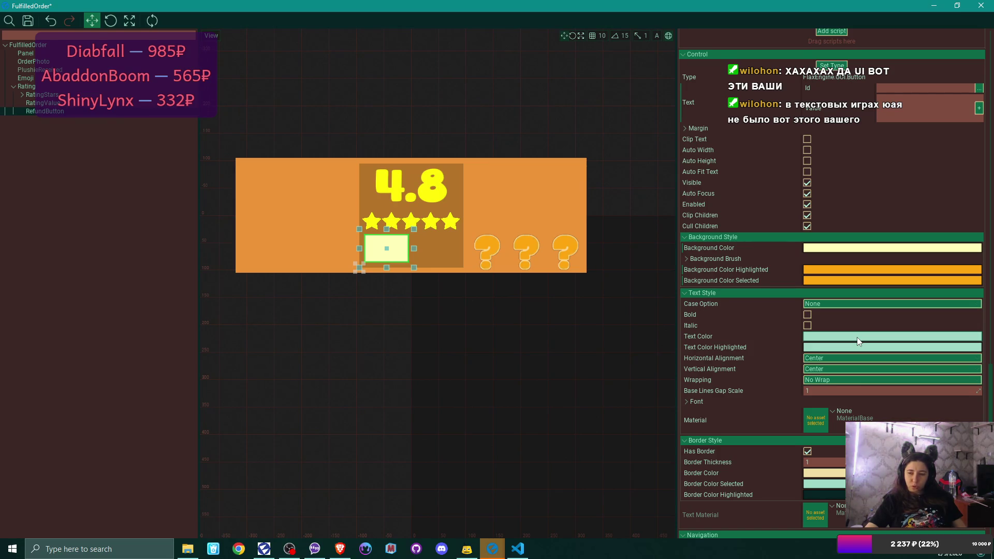
scroll(856, 337, down, 2)
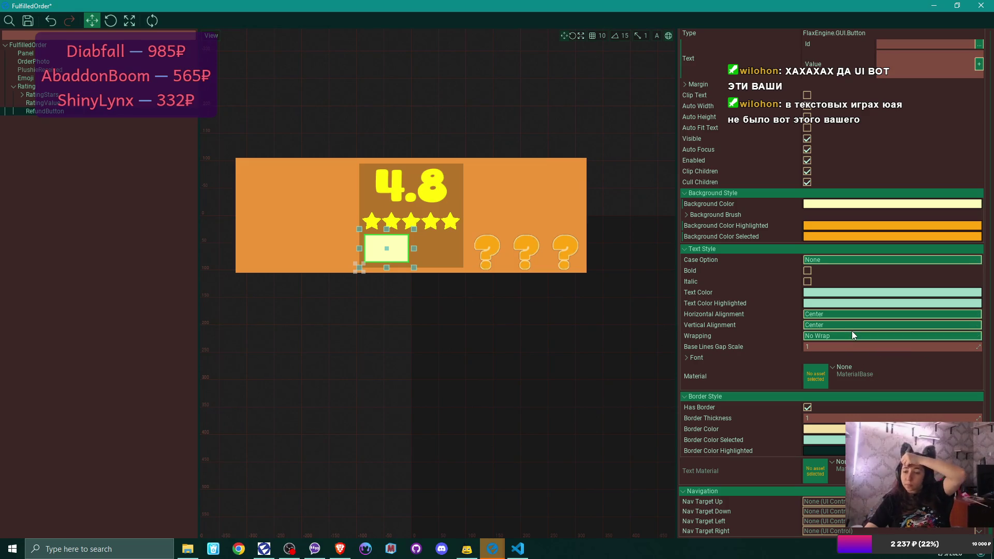
Set the RefundButton's border colour to the orange FFA610, then switch to the browser.
click(812, 431)
click(725, 402)
click(843, 237)
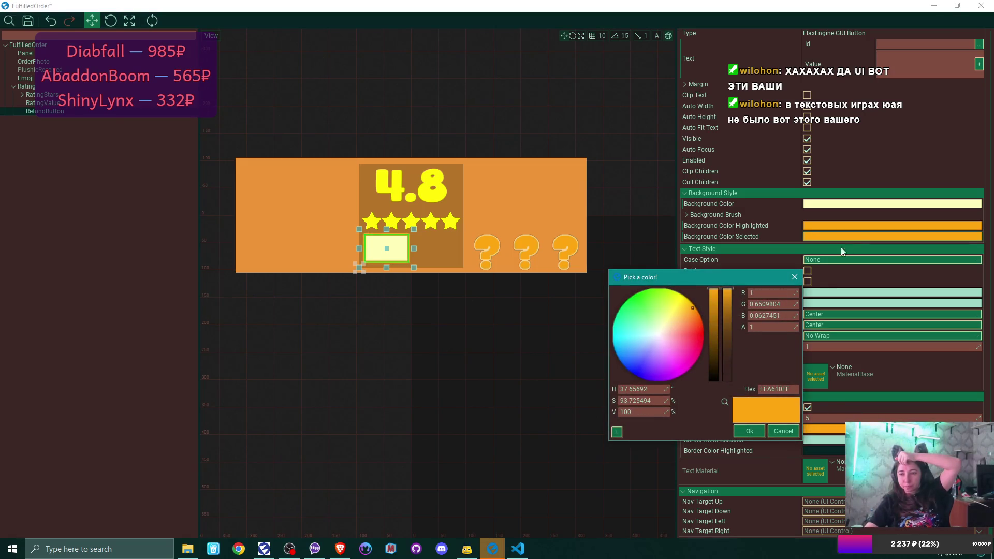
click(749, 431)
click(846, 406)
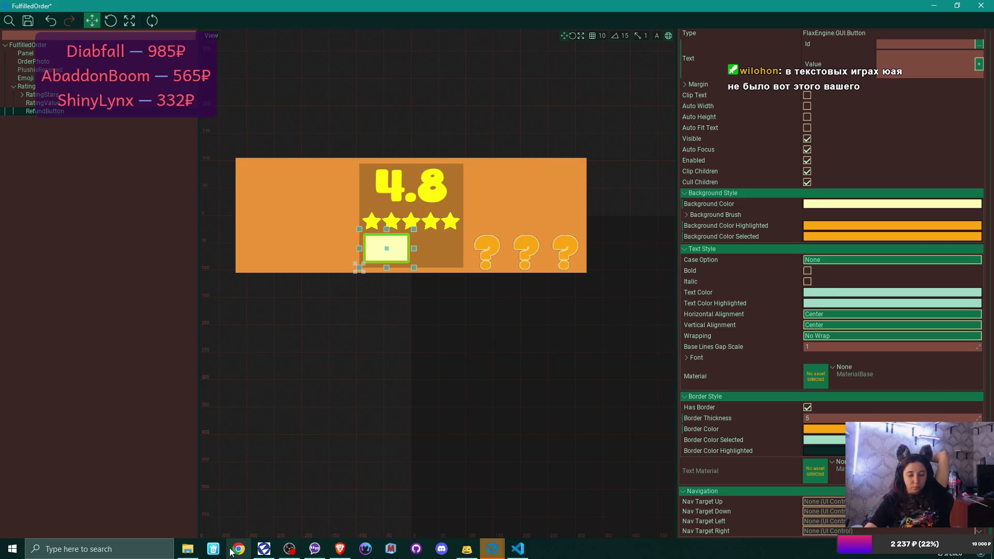
click(333, 463)
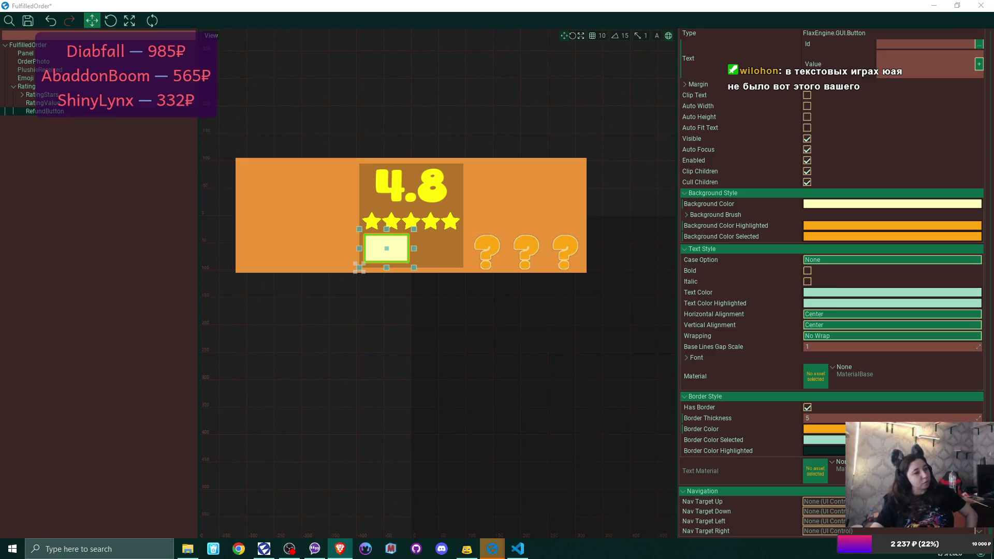
key(alt+Tab)
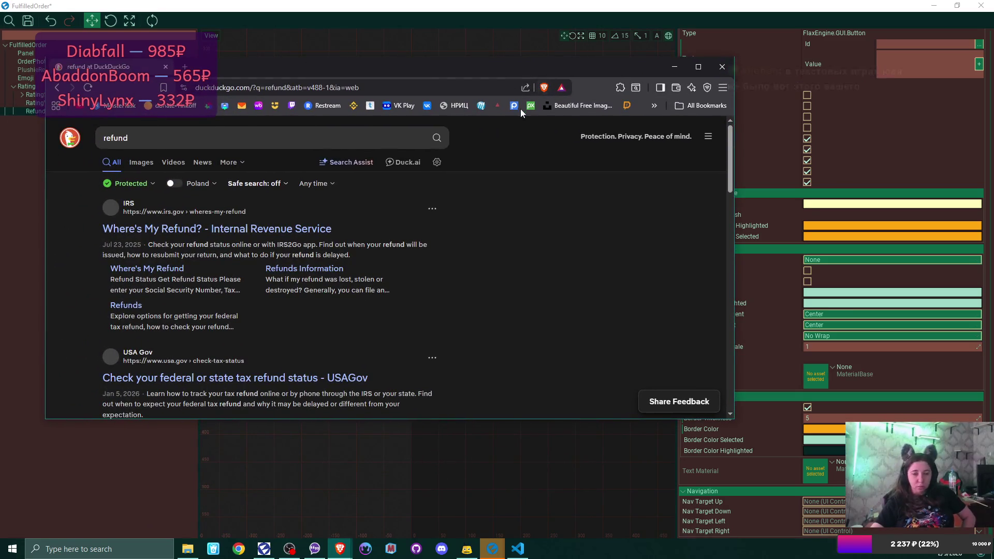
Search DuckDuckGo for 'refund icon' and show the image results.
click(144, 136)
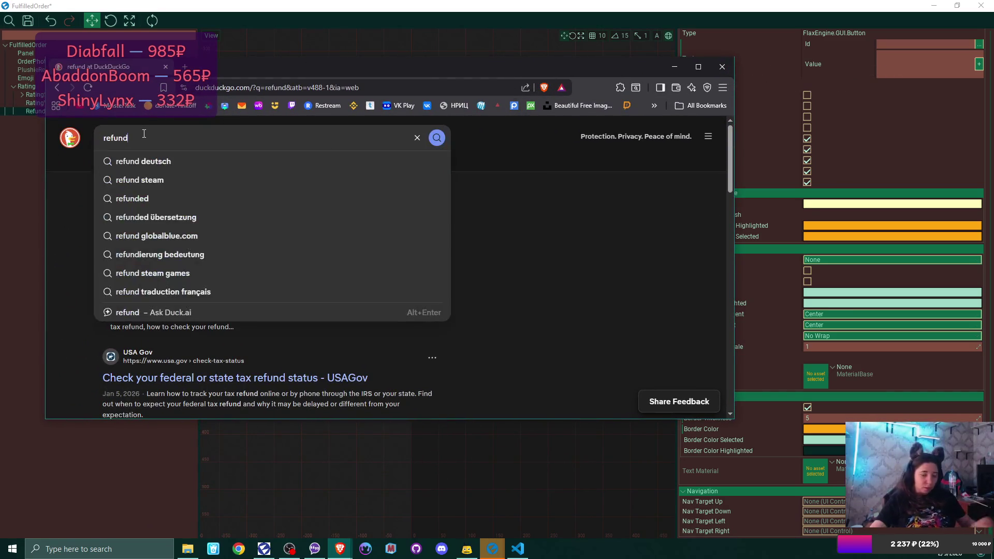
text( icon)
key(Return)
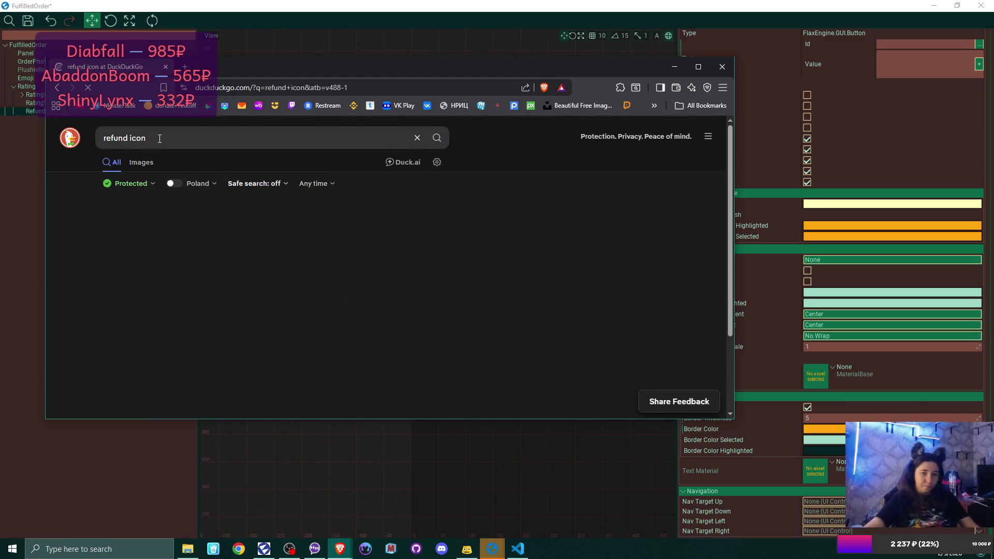
click(140, 162)
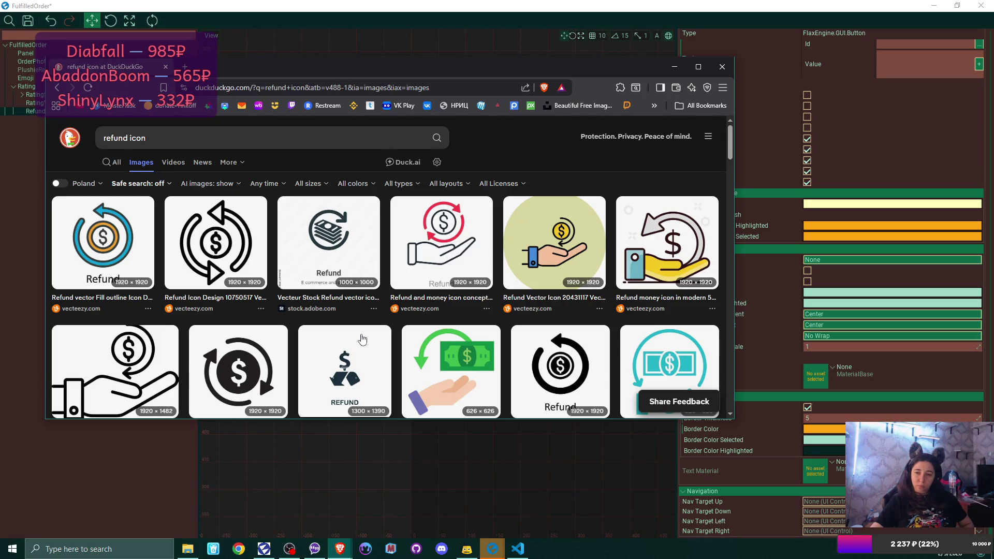
Browse the refund icon images, then minimize the browser.
scroll(362, 339, down, 1)
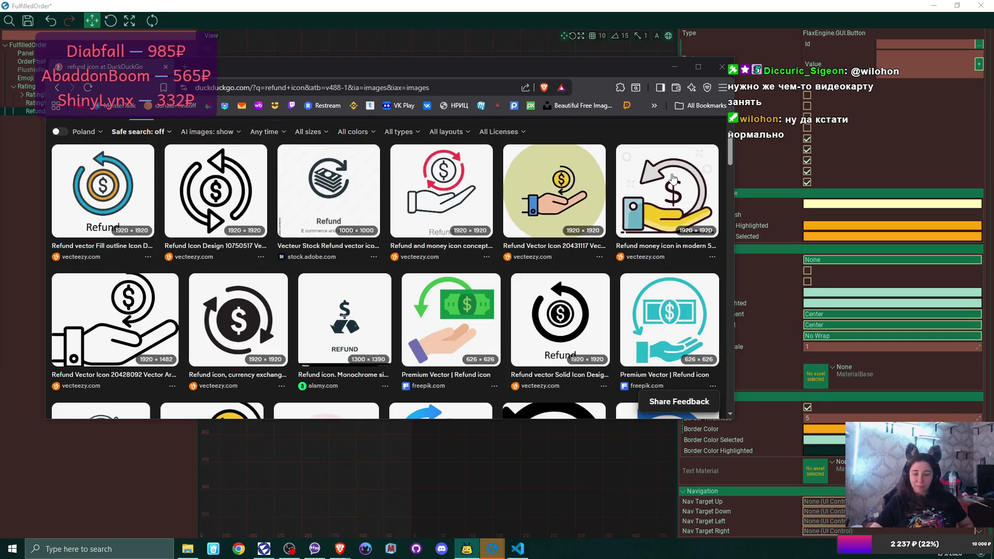
scroll(672, 210, down, 2)
scroll(672, 210, down, 1)
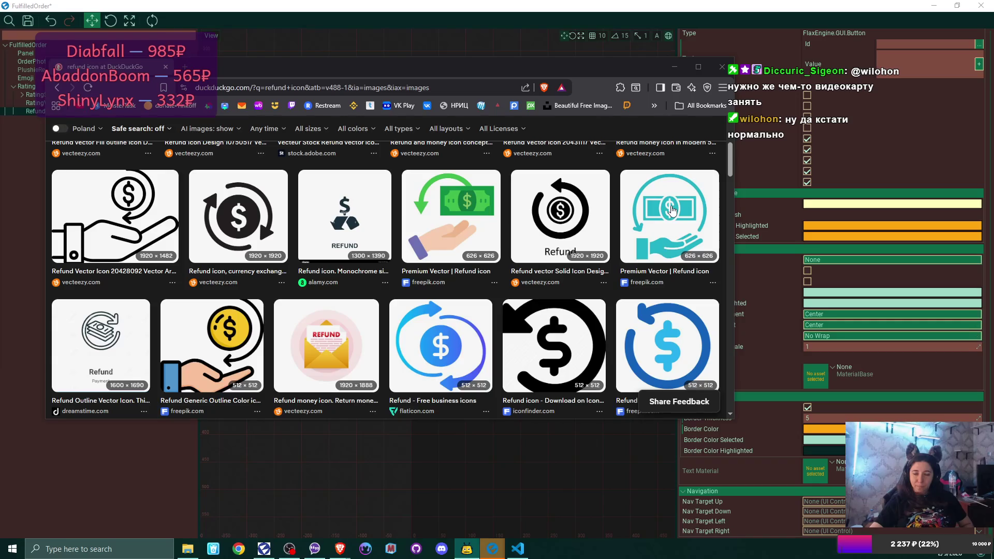
scroll(673, 210, up, 4)
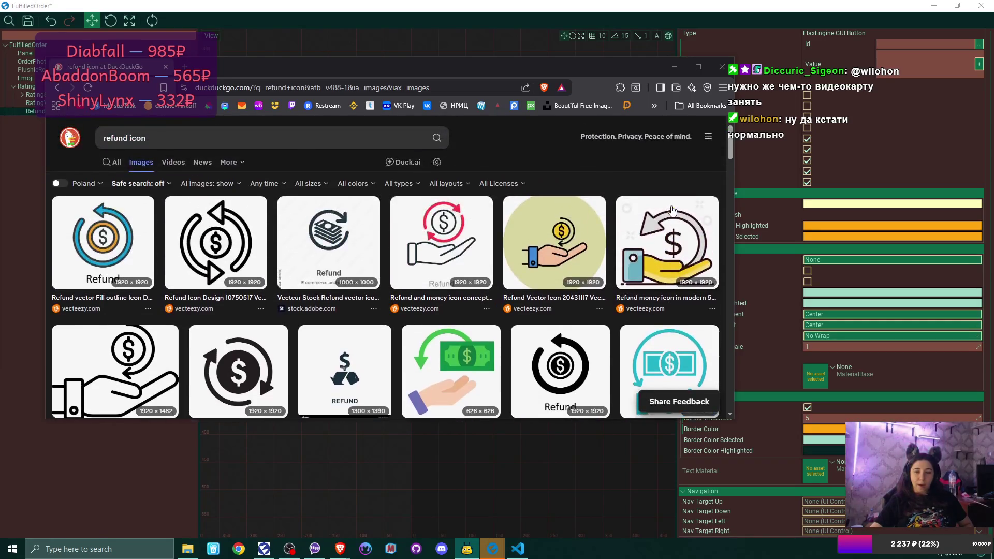
click(680, 65)
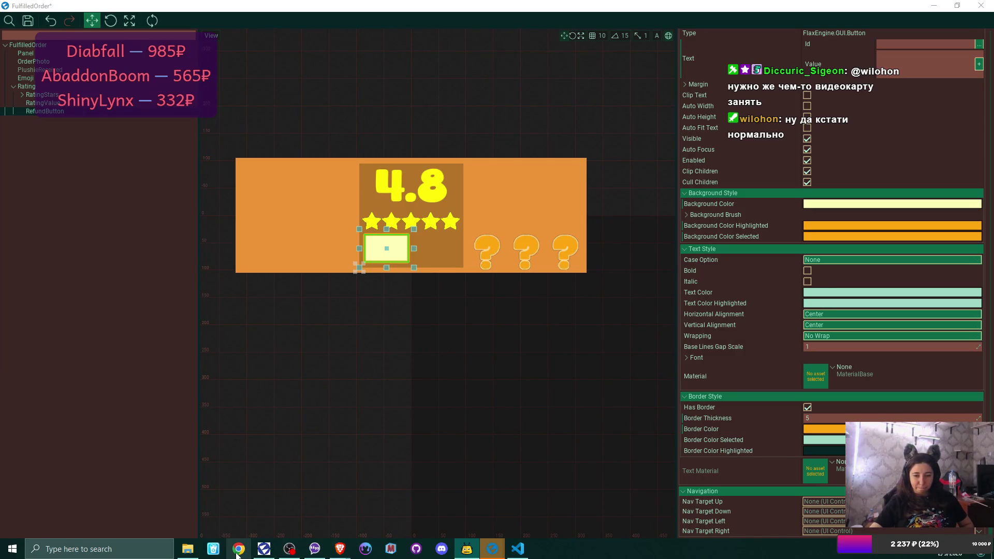
Float the FulfilledOrder prefab window higher on screen and return the browser to the top-level Content folder.
click(964, 6)
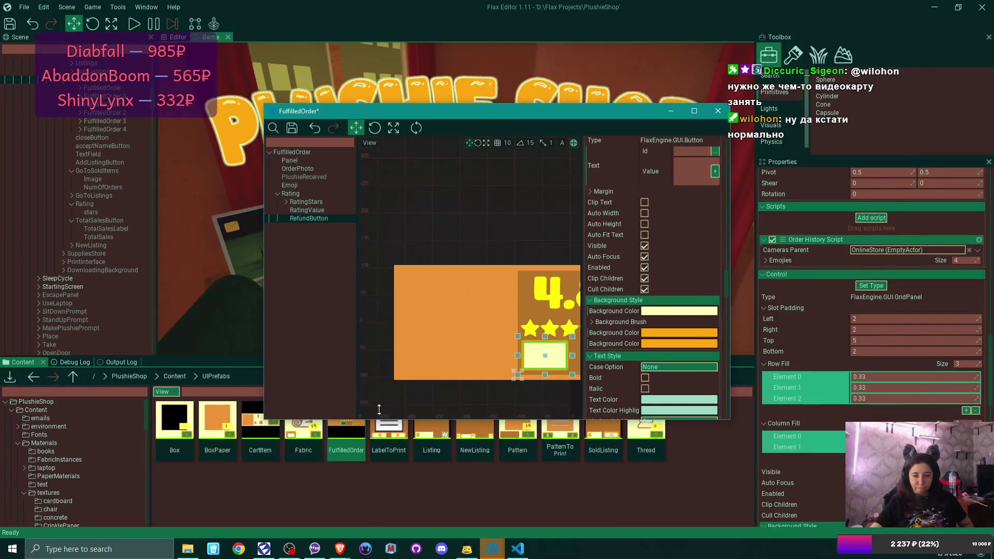
drag(582, 115, 584, 39)
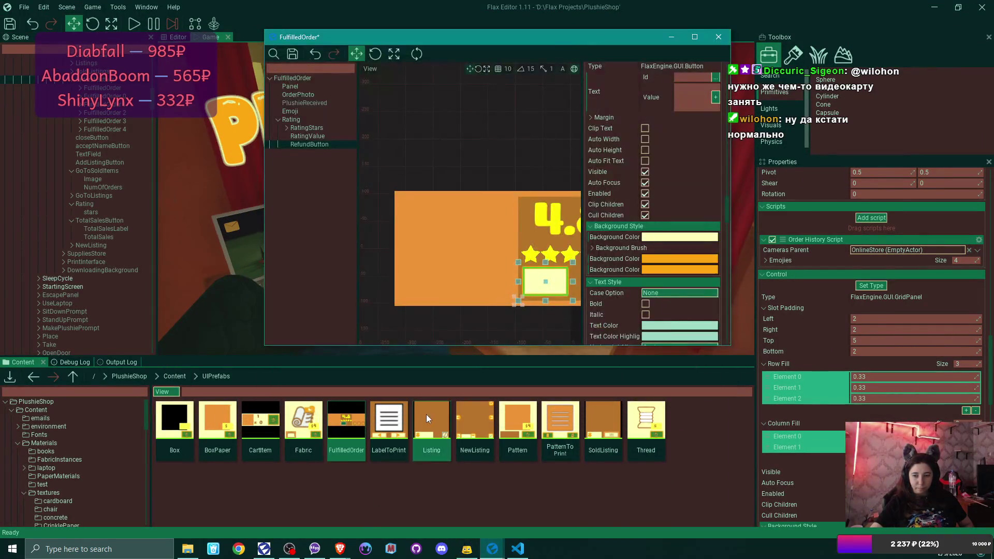
click(171, 375)
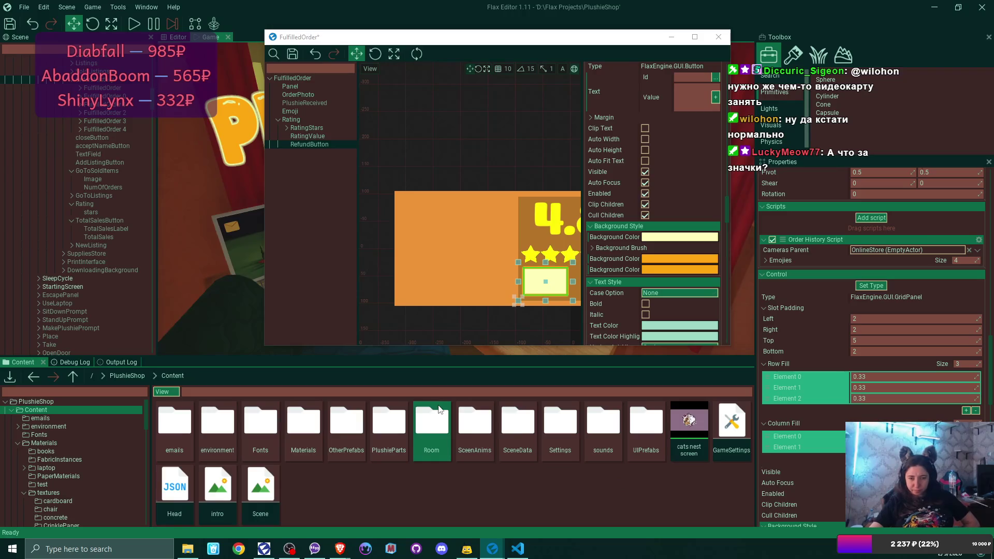
Open Content > Materials > textures > UI and scroll through the icon texture thumbnails.
double_click(309, 426)
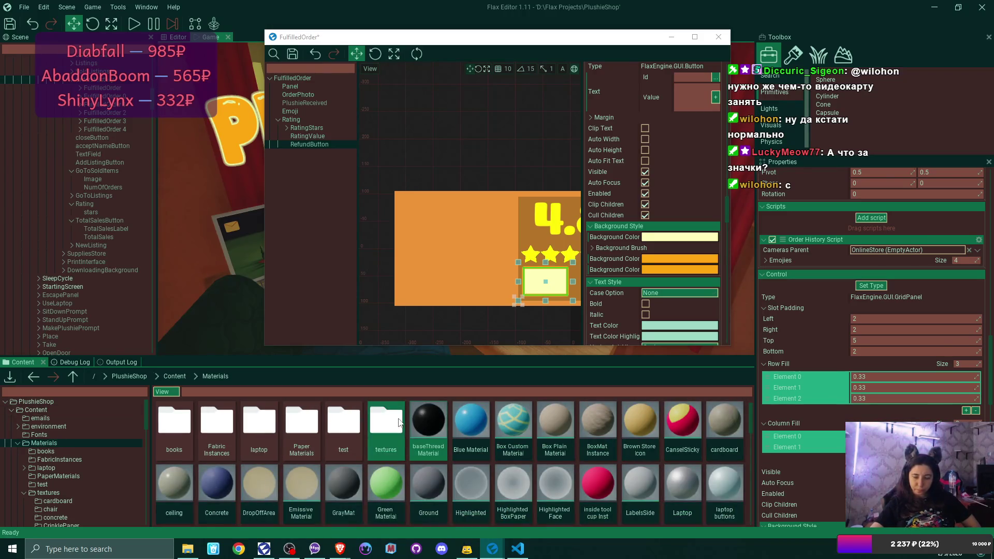
double_click(387, 425)
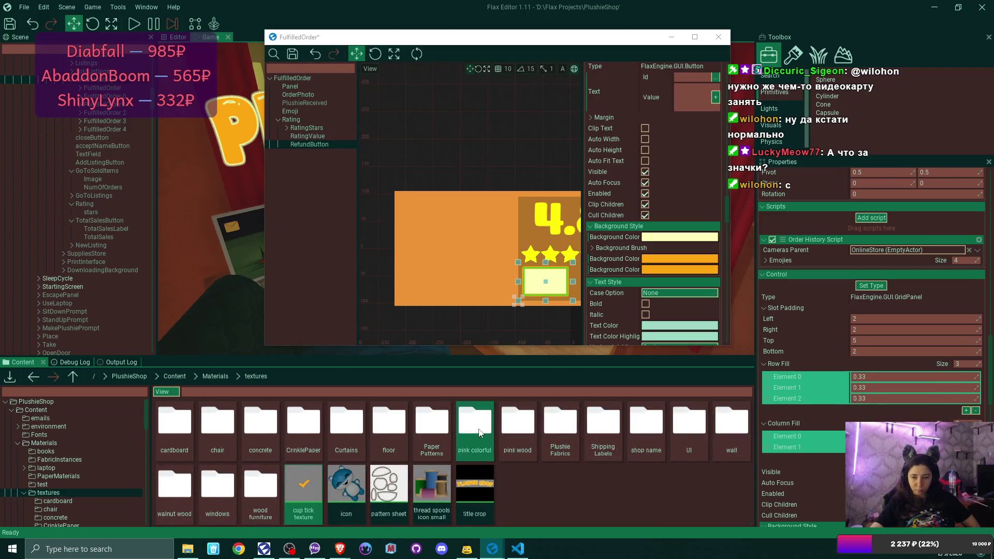
double_click(700, 427)
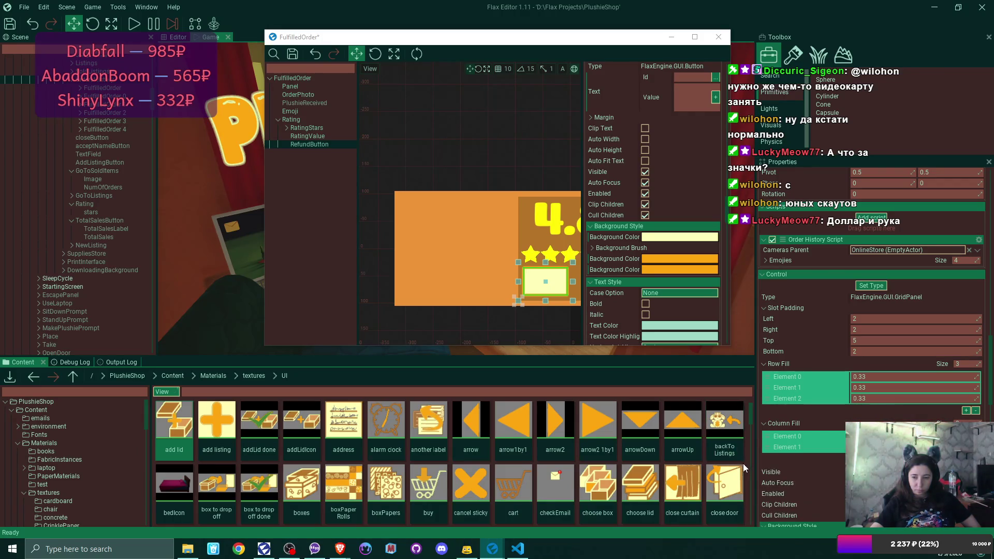
scroll(744, 464, down, 2)
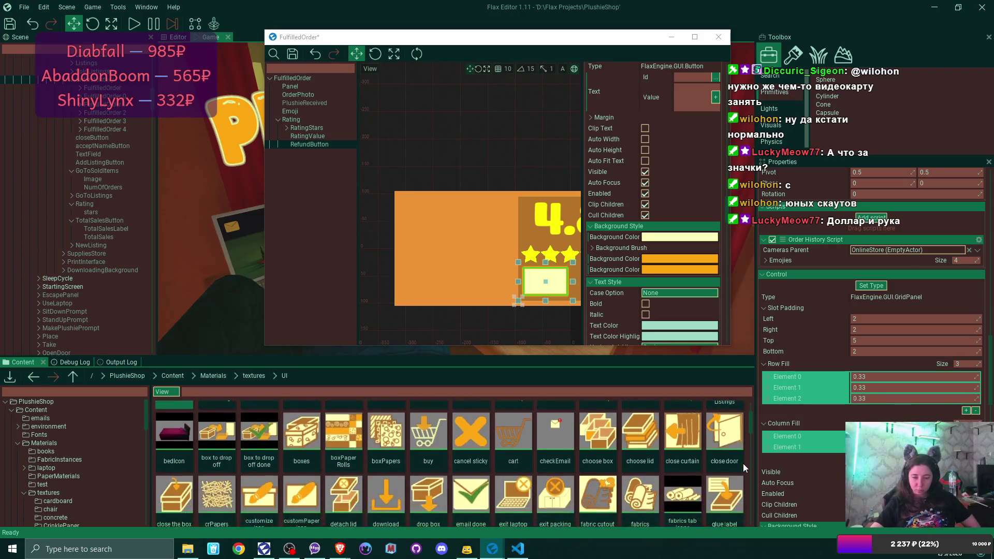
scroll(743, 463, down, 2)
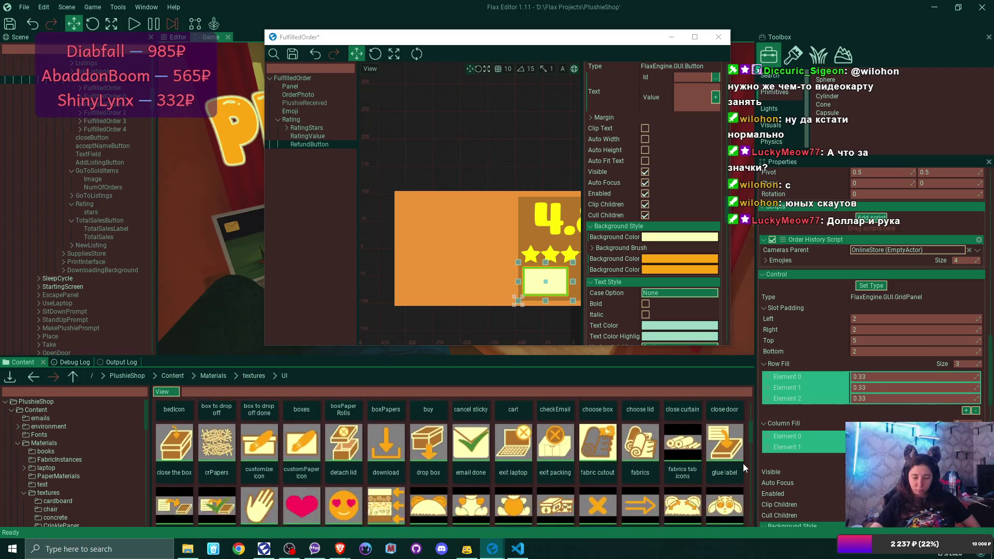
scroll(744, 463, down, 1)
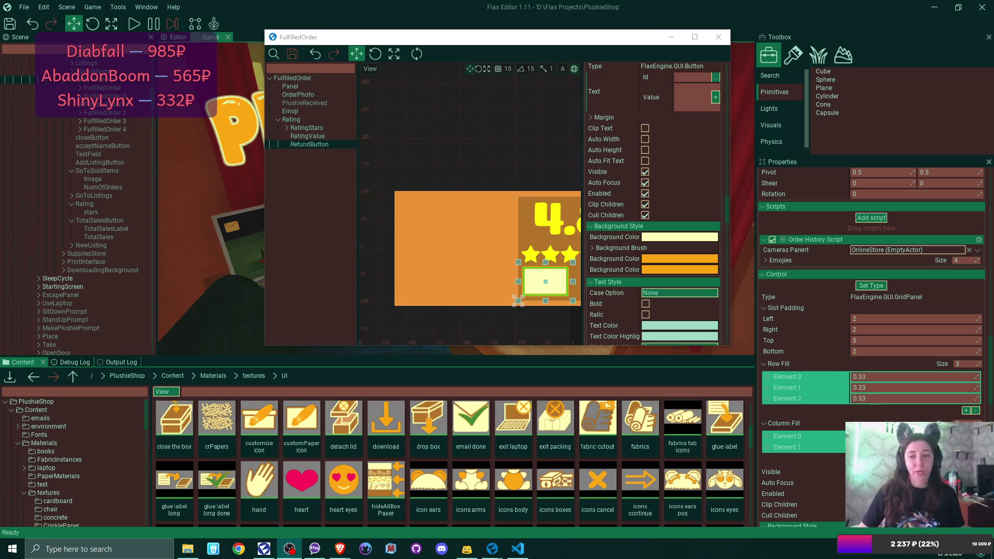
Maximize the FulfilledOrder prefab editor, clear the selection, then select RefundButton.
click(695, 37)
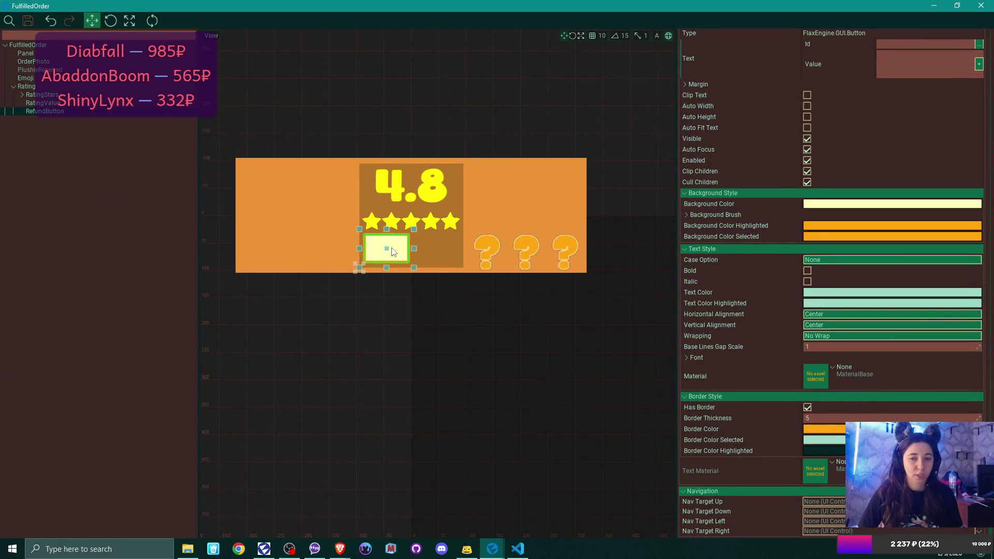
click(81, 289)
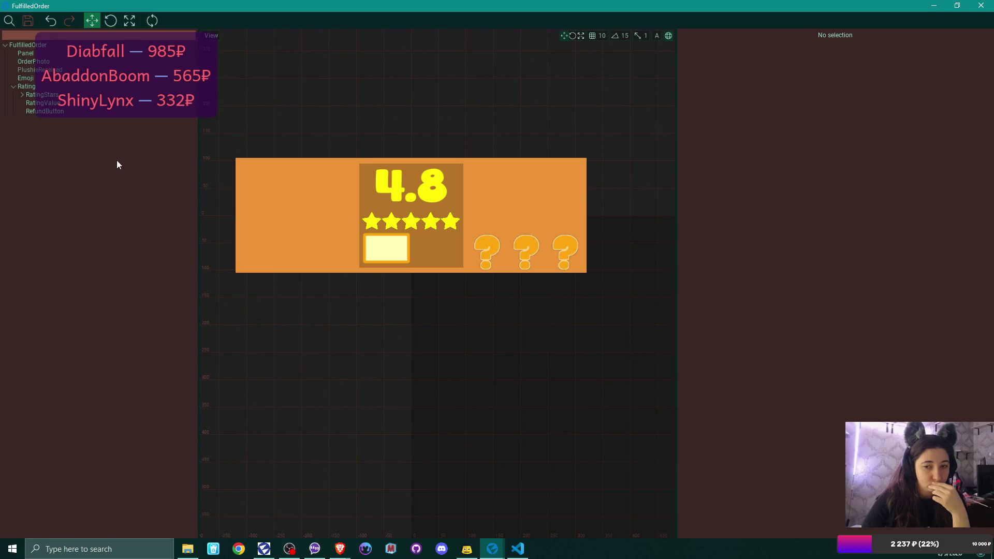
click(56, 114)
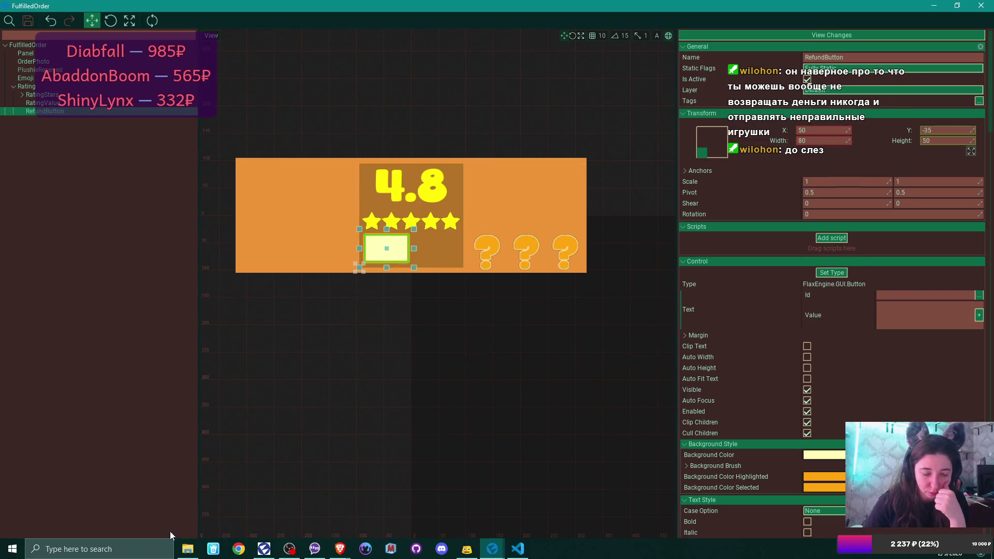
Bring the File Explorer window for the project's textures folder in front of Flax Engine.
click(13, 548)
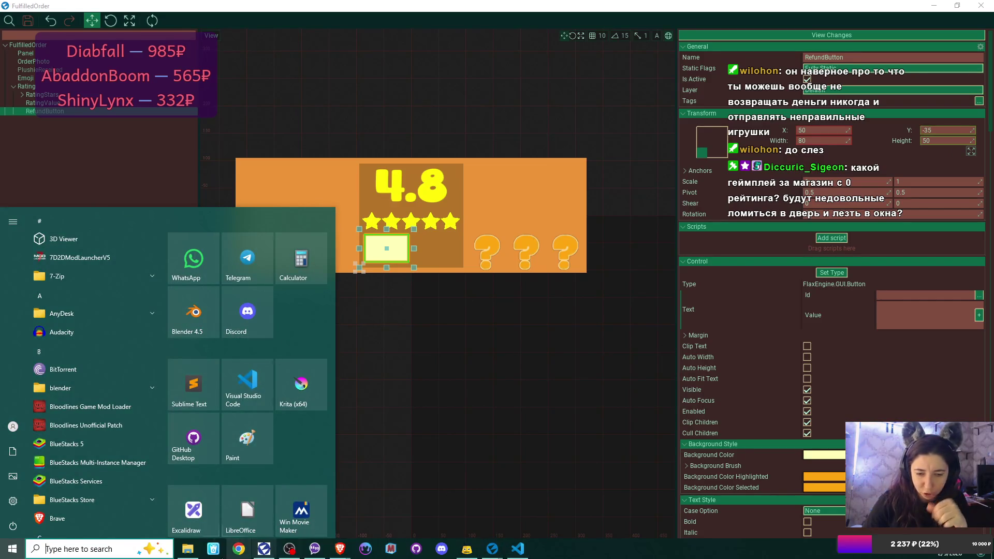
click(187, 548)
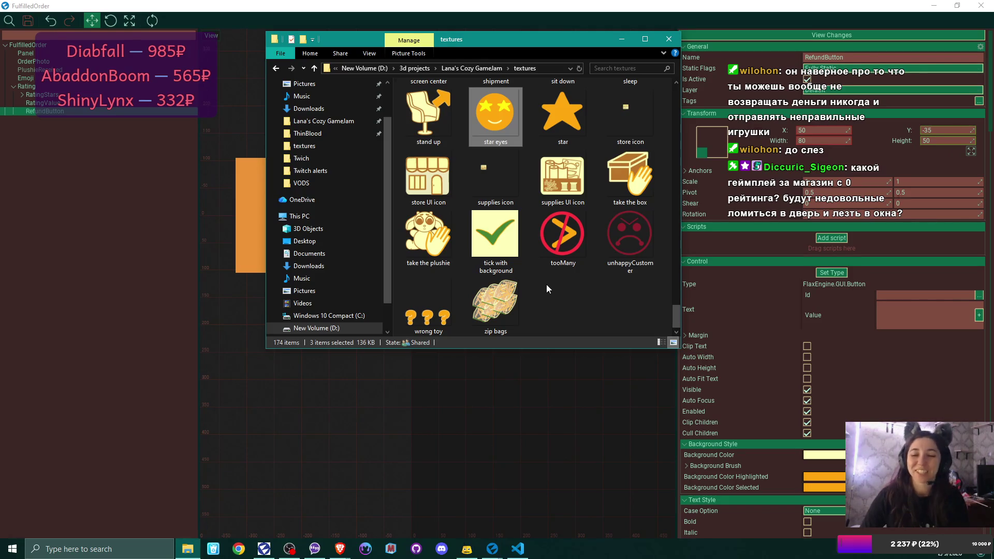
Find icons.kra among the textures folder's images and open it in Krita.
scroll(568, 275, up, 3)
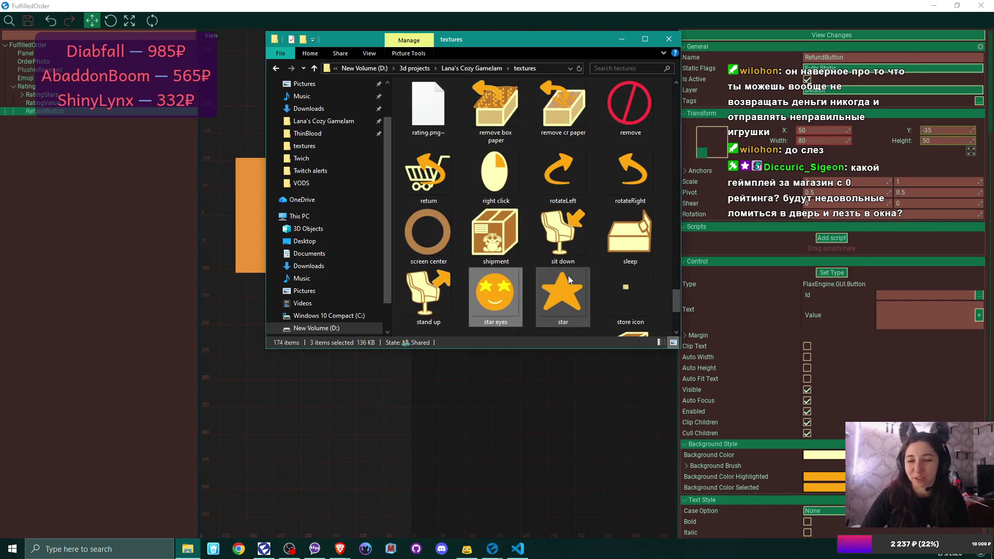
scroll(567, 275, up, 3)
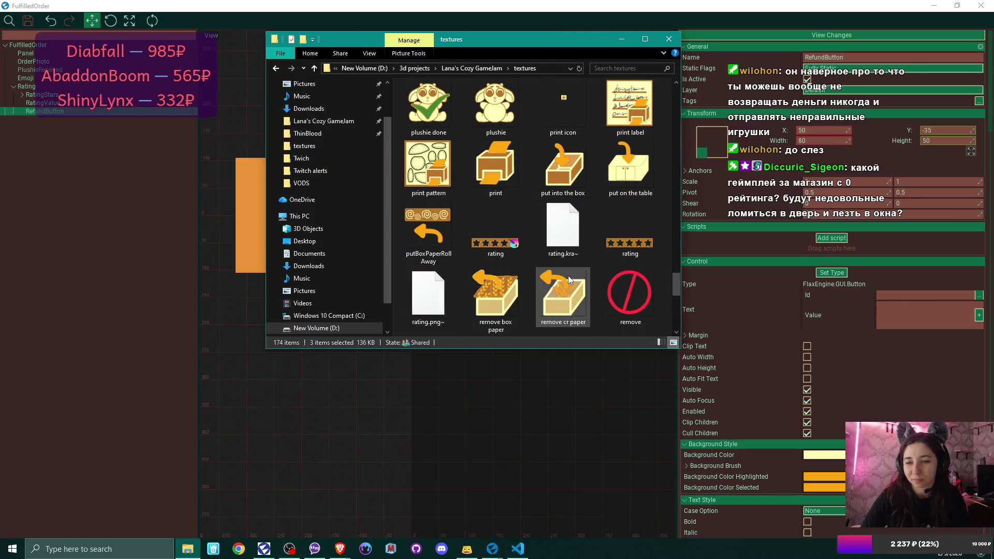
scroll(568, 279, up, 3)
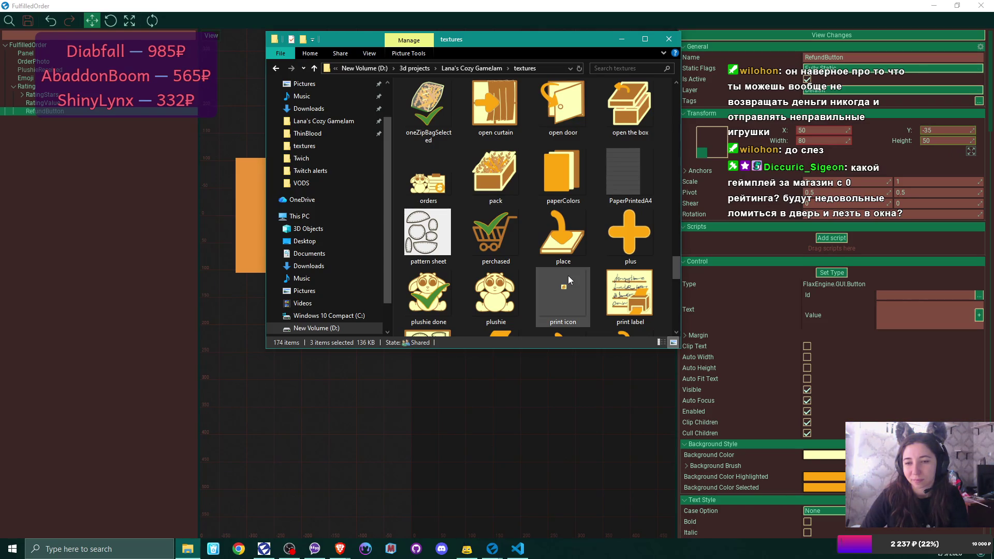
scroll(567, 276, up, 5)
scroll(568, 277, down, 5)
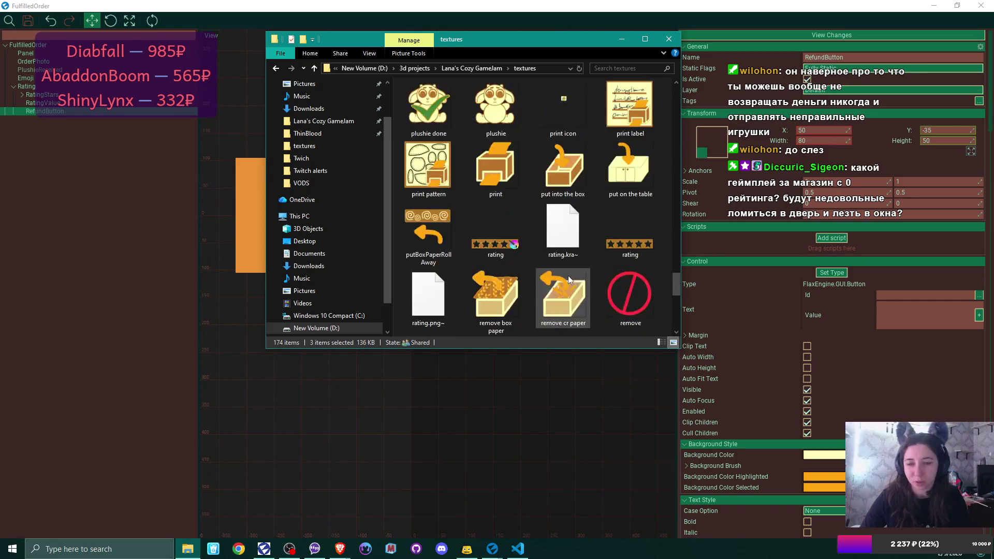
scroll(569, 280, up, 5)
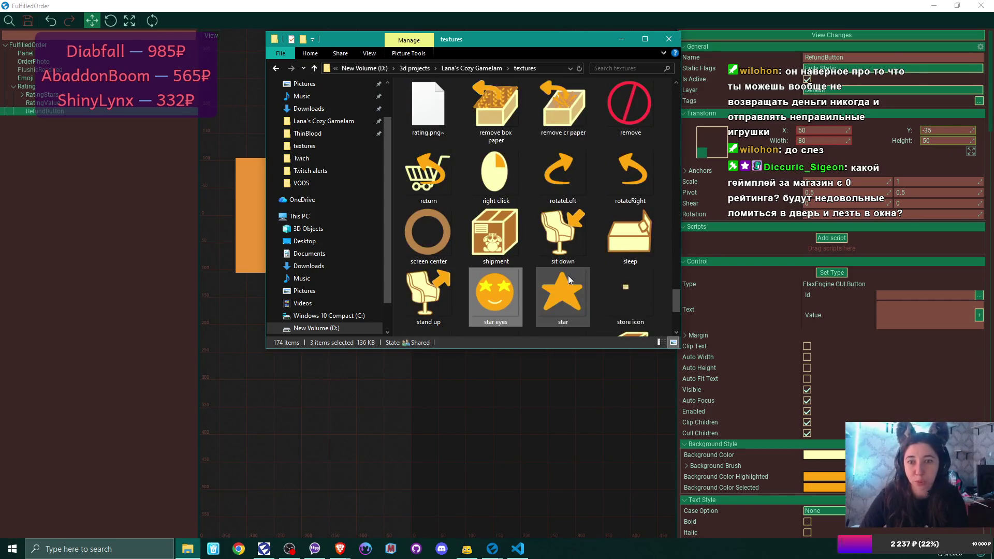
scroll(568, 279, up, 5)
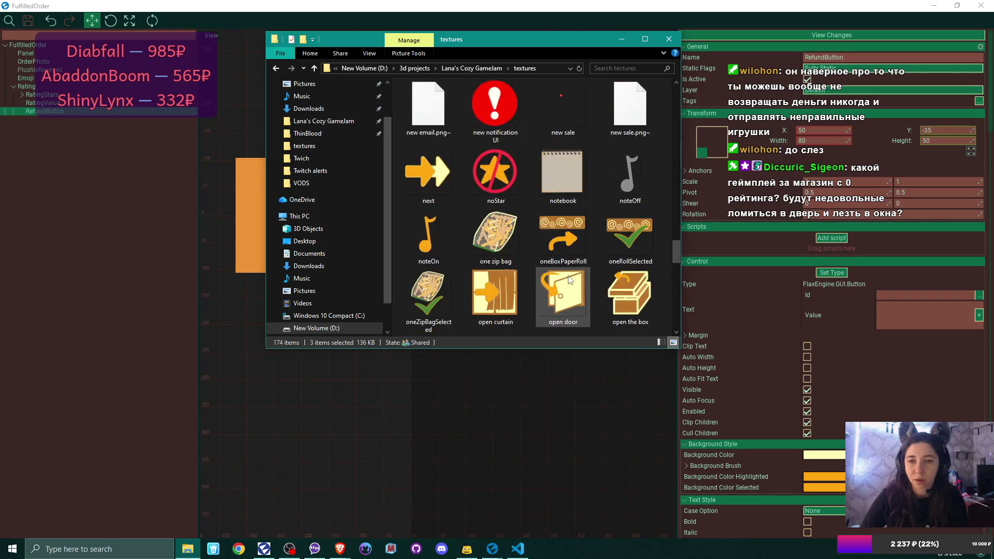
scroll(568, 279, up, 5)
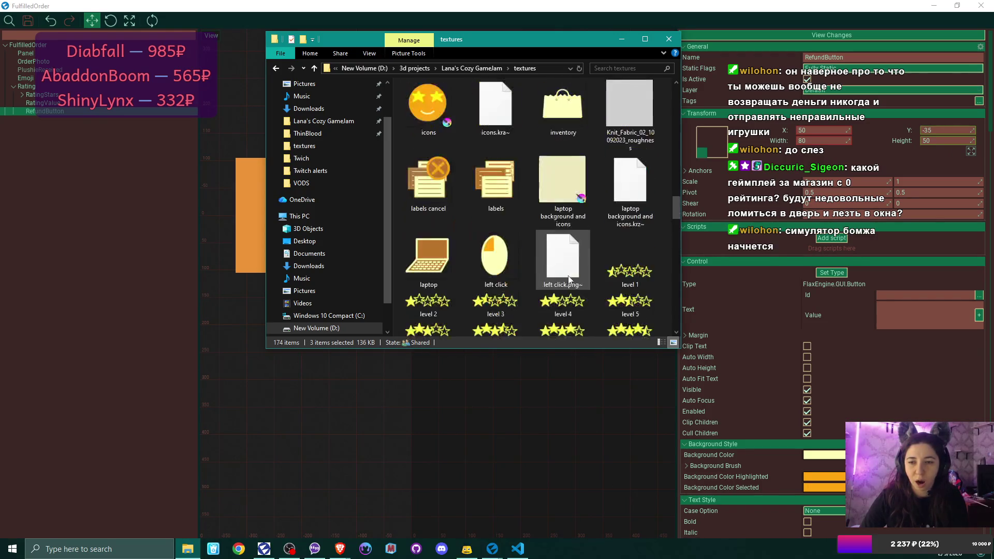
scroll(569, 280, up, 2)
click(422, 232)
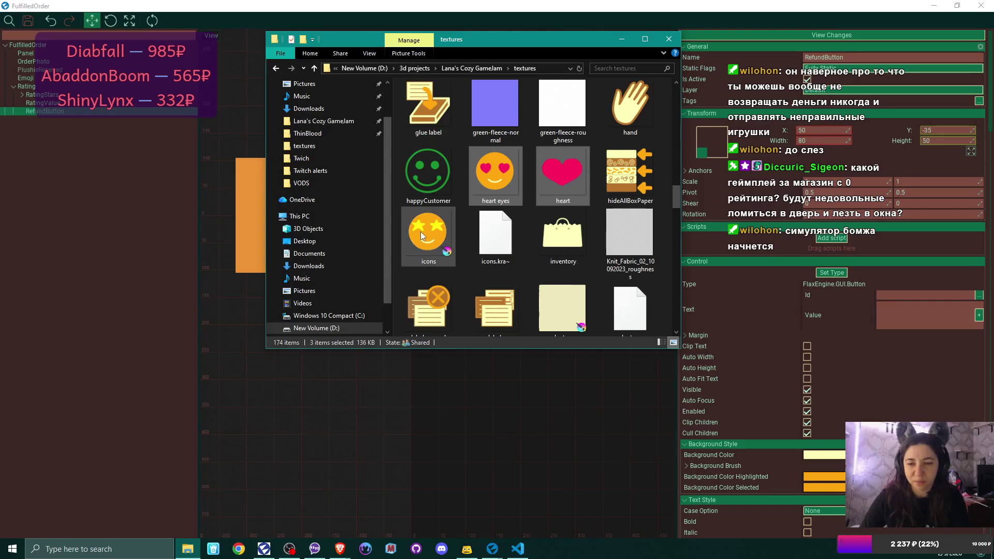
double_click(423, 234)
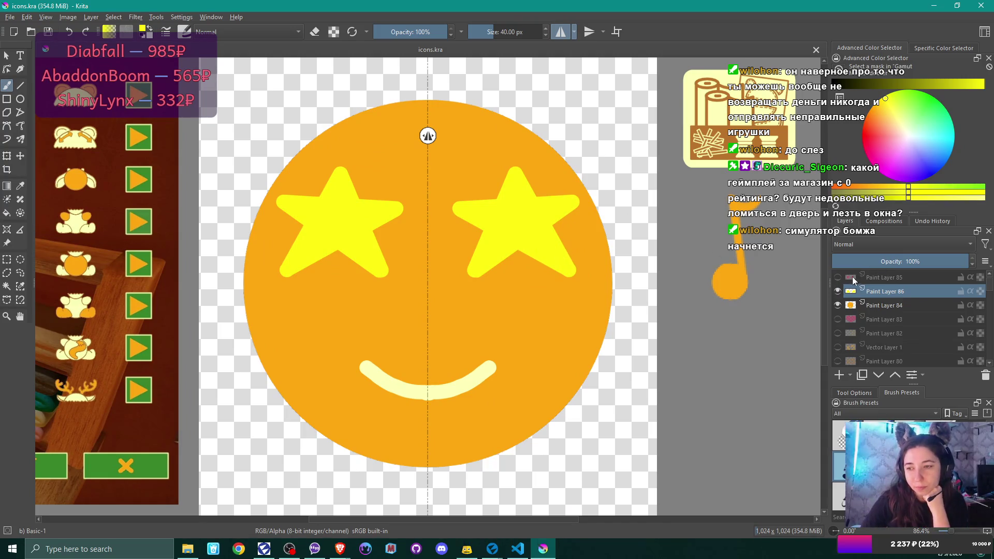
Hide the star-eyes layer and the orange circle layer of the smiley icon.
click(837, 291)
click(837, 306)
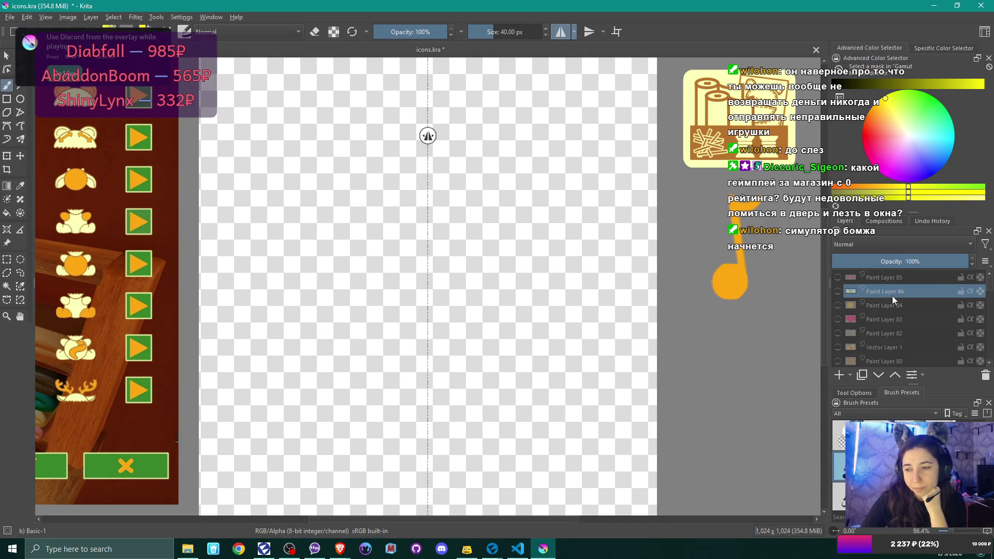
scroll(893, 296, down, 1)
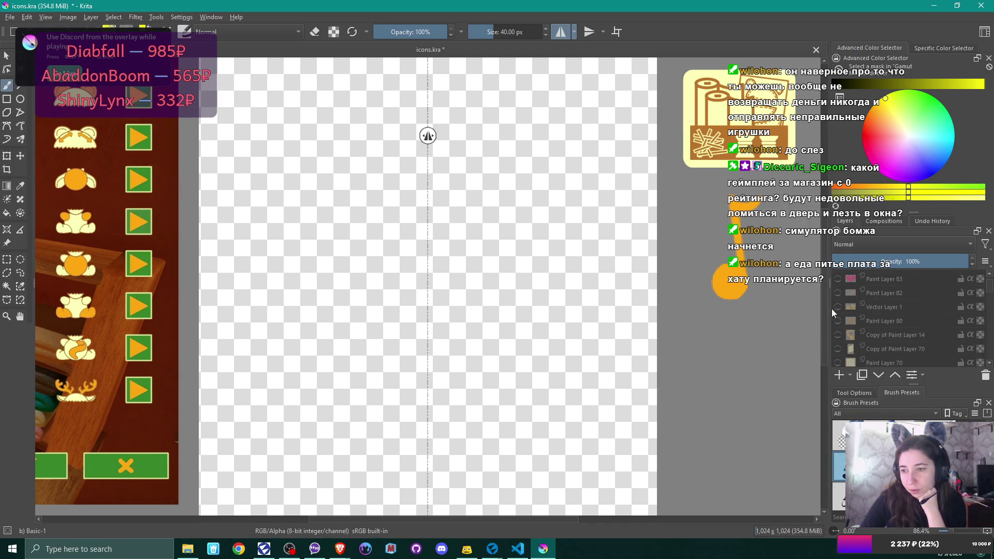
Briefly preview Vector Layer 1 and Paint Layer 45, hiding each again.
click(837, 306)
click(838, 307)
scroll(902, 321, down, 5)
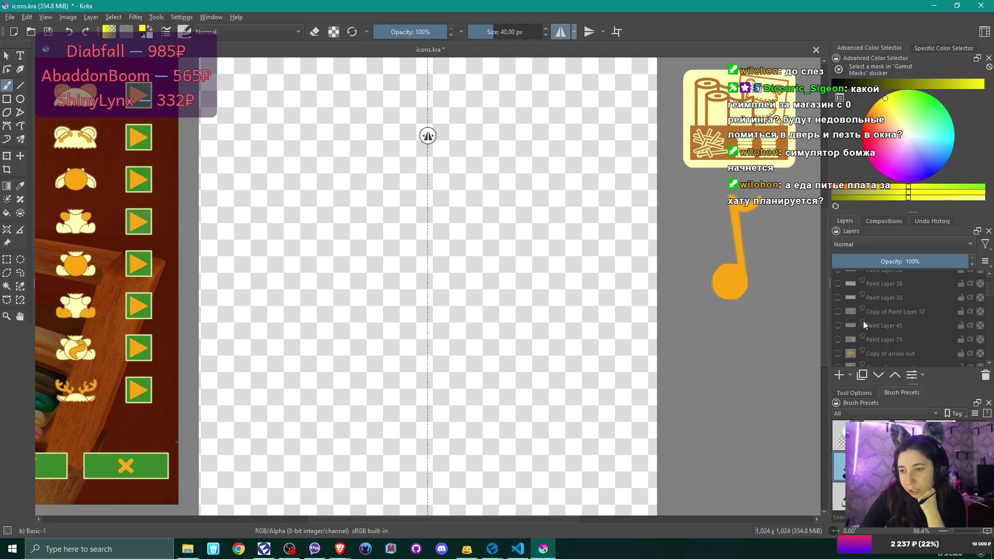
click(837, 324)
click(837, 325)
Check Paint Layer 35's hand drawing, hide it again, and make it the active layer.
scroll(837, 324, down, 1)
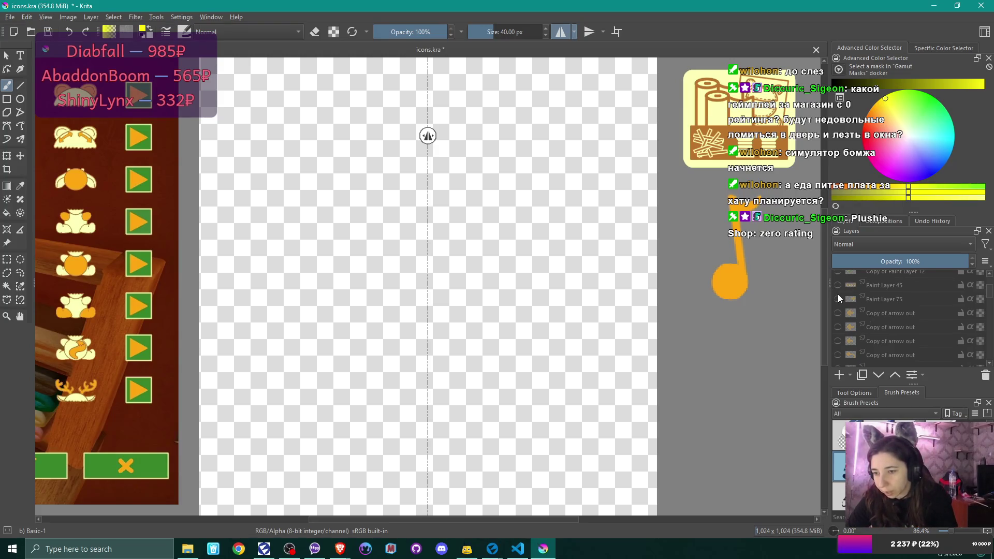
scroll(838, 294, down, 1)
scroll(838, 294, down, 3)
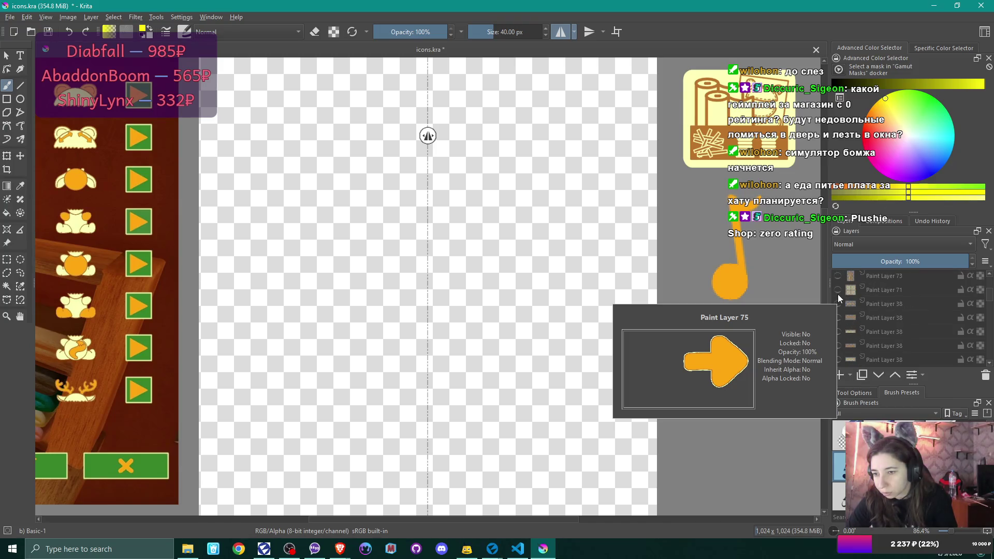
scroll(838, 294, down, 3)
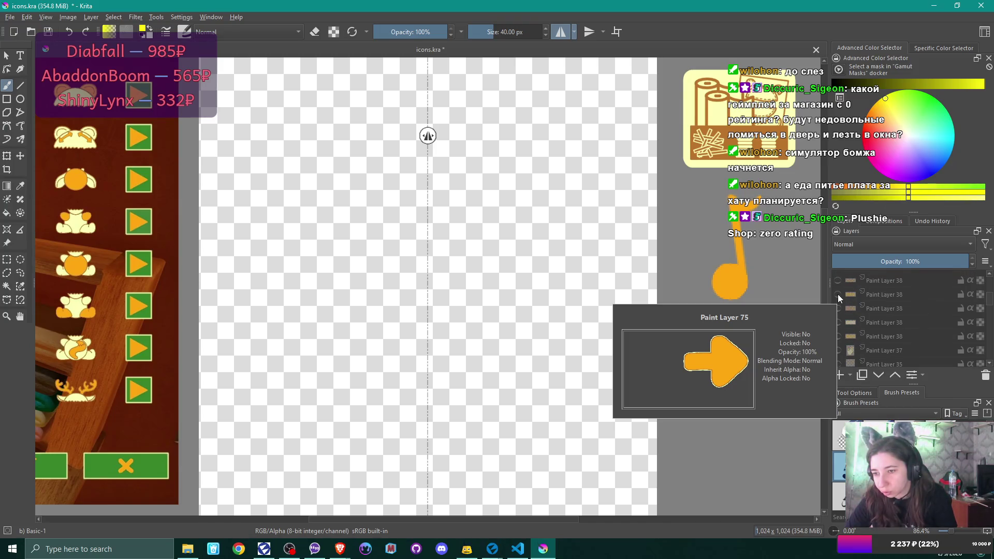
scroll(837, 294, down, 1)
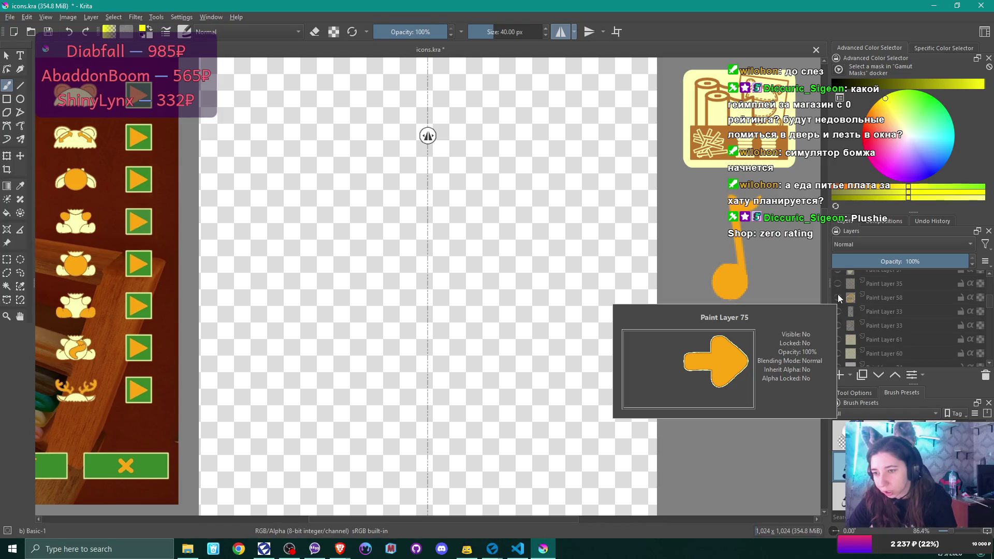
click(837, 282)
click(838, 283)
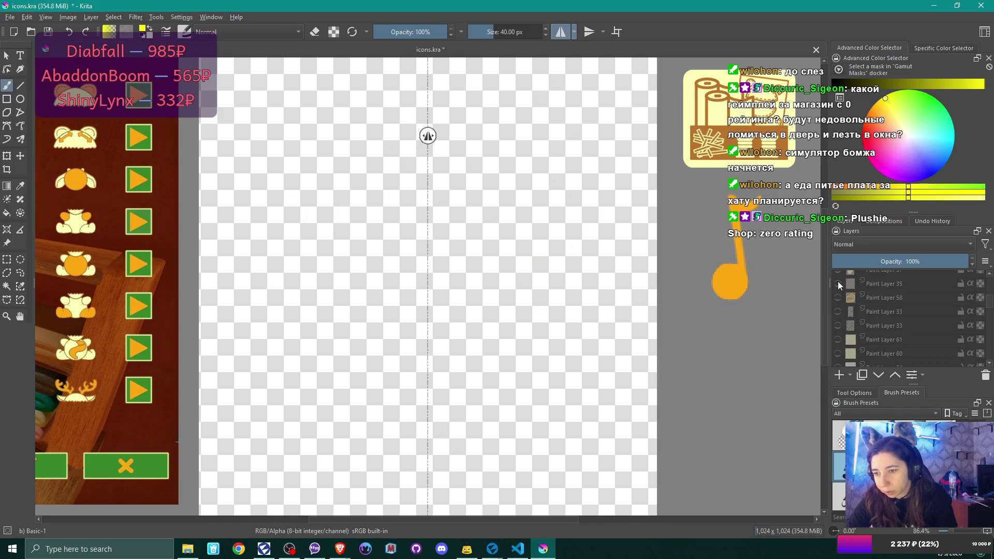
scroll(837, 292, down, 1)
scroll(839, 297, up, 1)
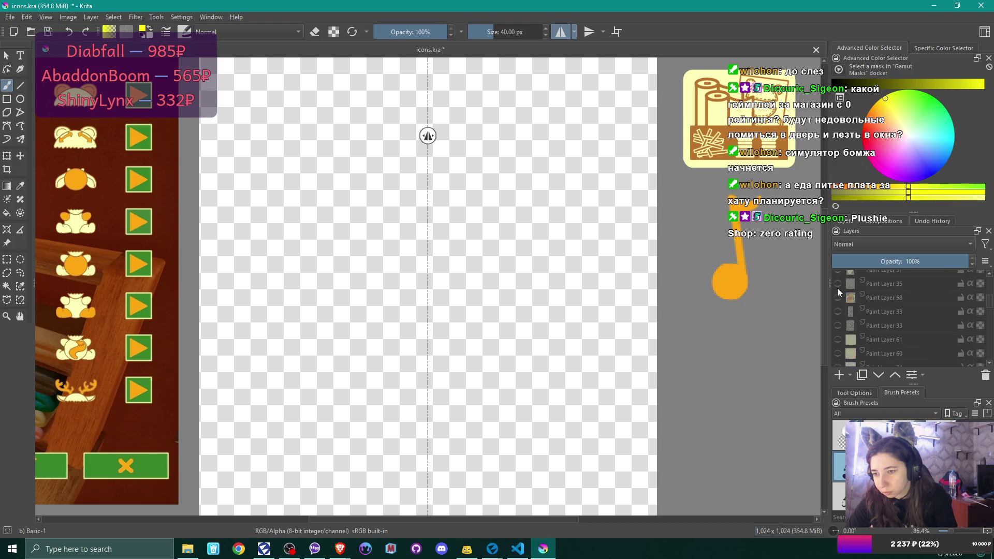
click(838, 284)
click(838, 284)
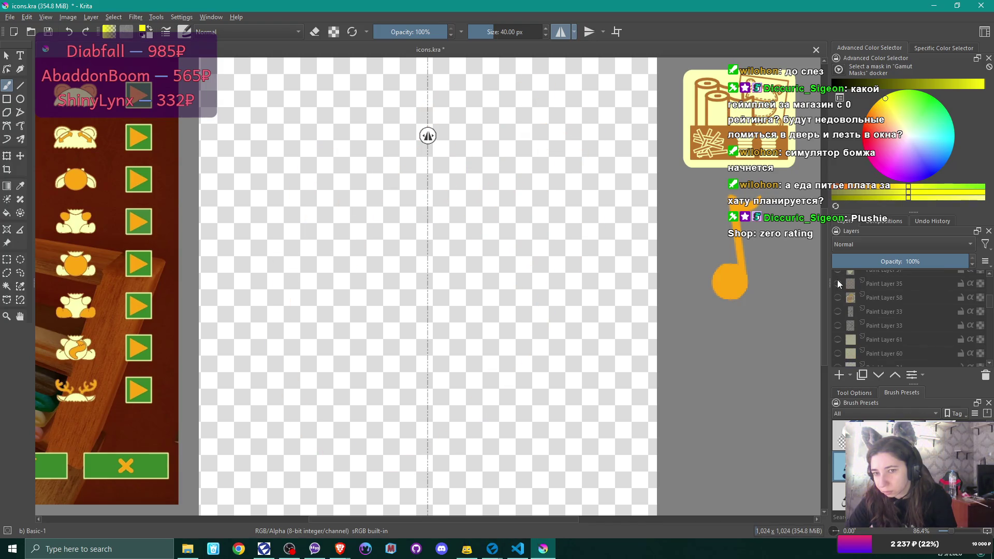
click(874, 284)
Remove Paint Layer 35 from icons.kra.
right_click(878, 283)
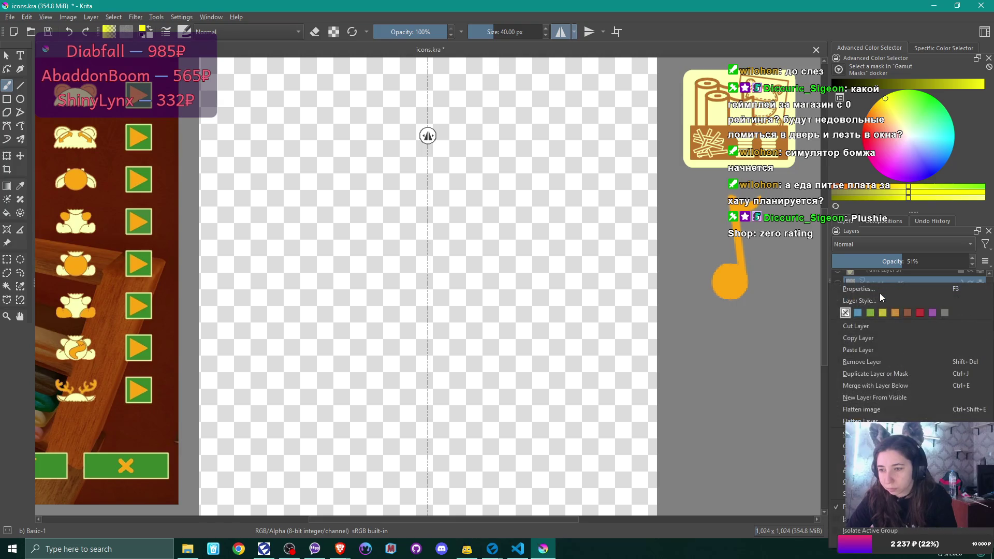
click(874, 361)
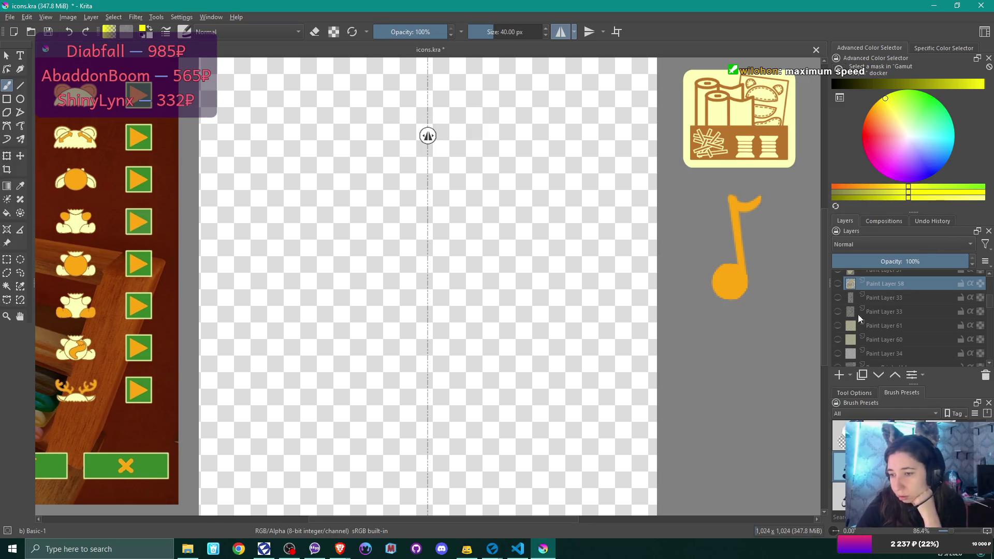
scroll(840, 331, down, 2)
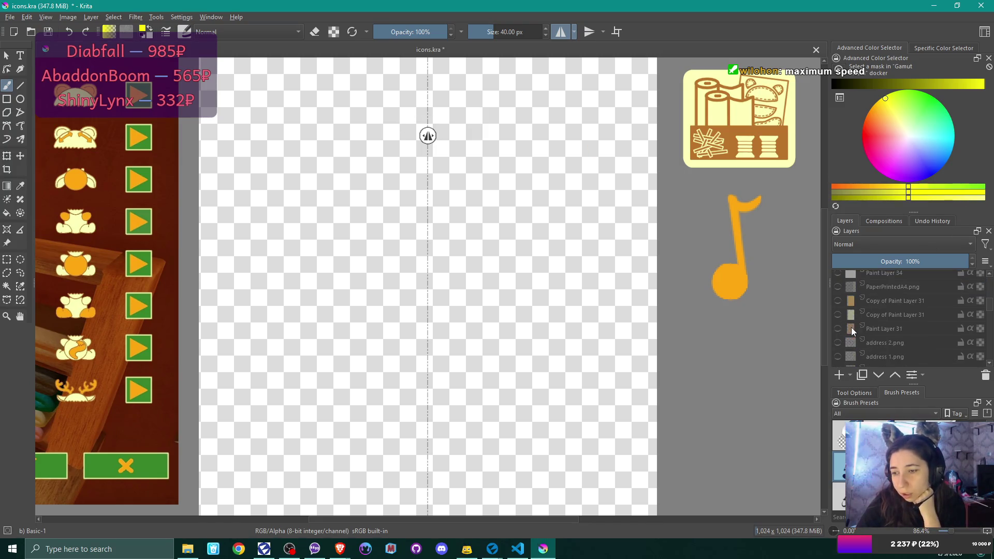
Preview the Copy of Paint Layer 31 and Paint Layer 31 cards, hiding each again.
click(838, 314)
click(838, 315)
click(838, 329)
click(838, 330)
scroll(837, 330, down, 1)
scroll(837, 330, down, 1)
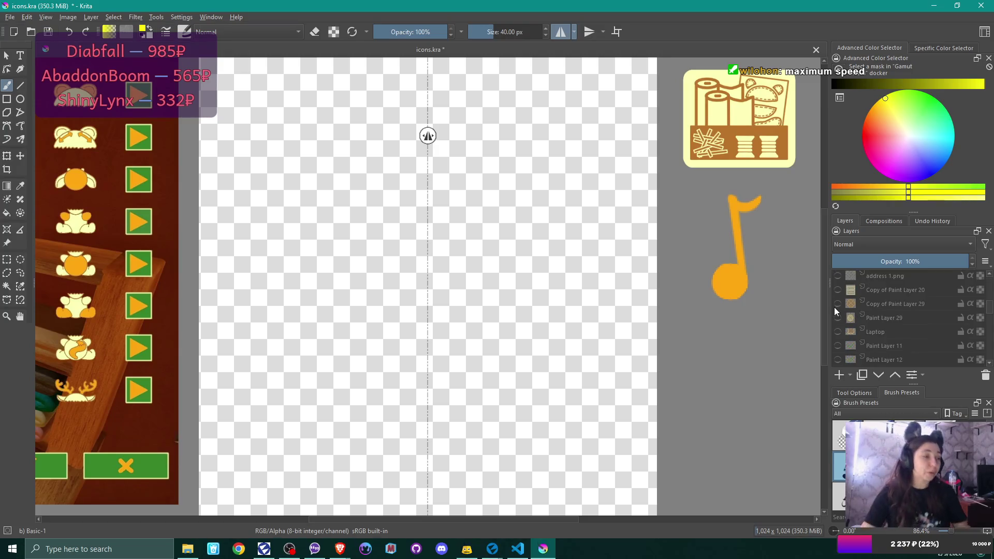
mouse_move(834, 307)
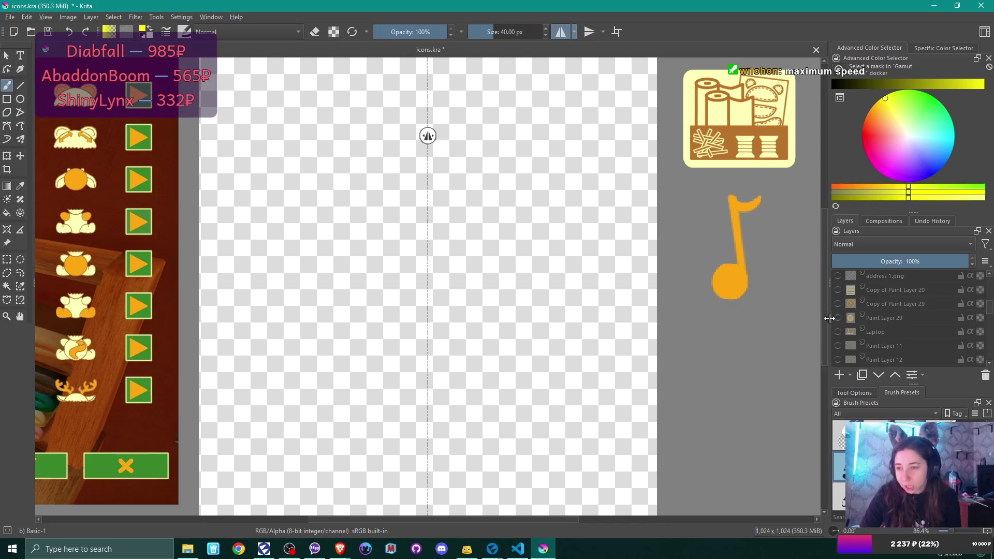
scroll(893, 314, down, 1)
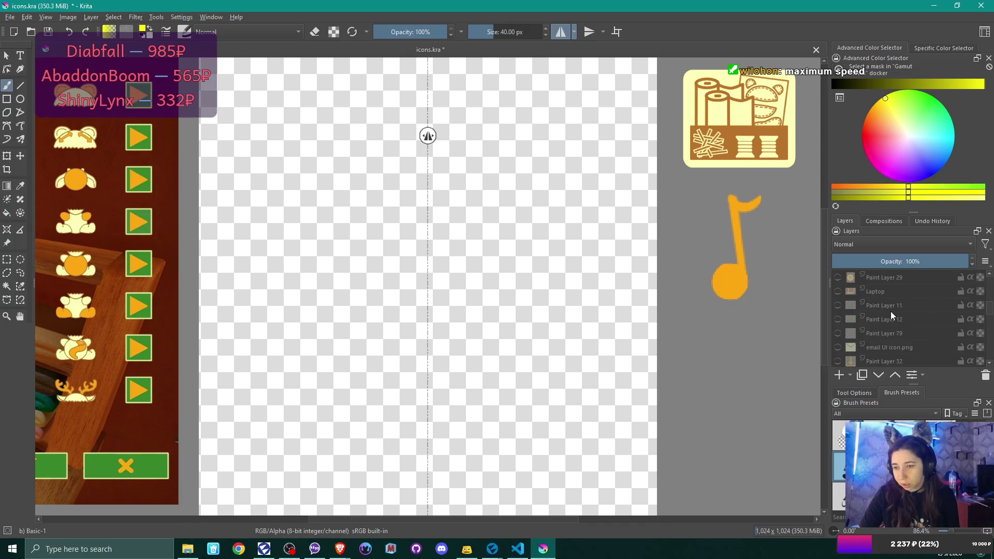
scroll(891, 312, down, 1)
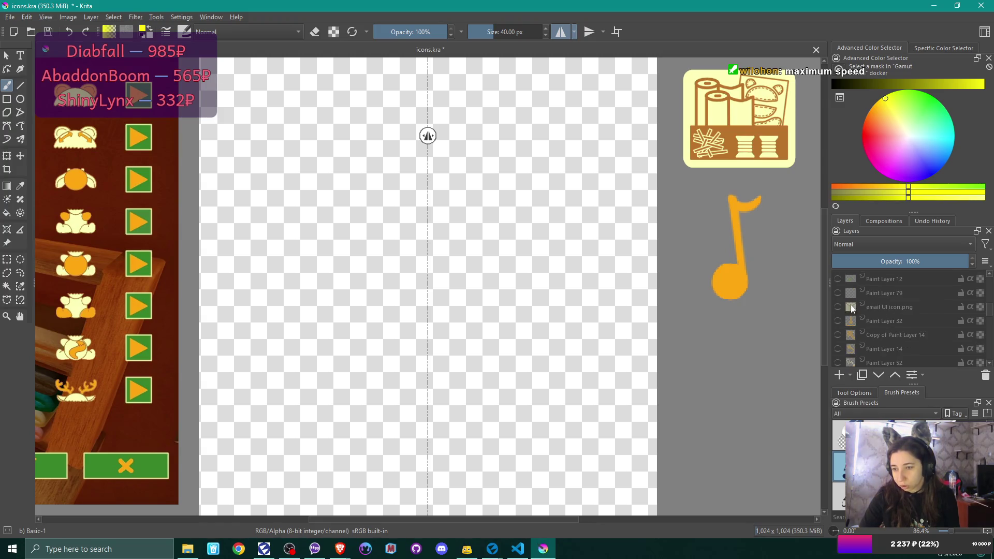
scroll(875, 321, down, 1)
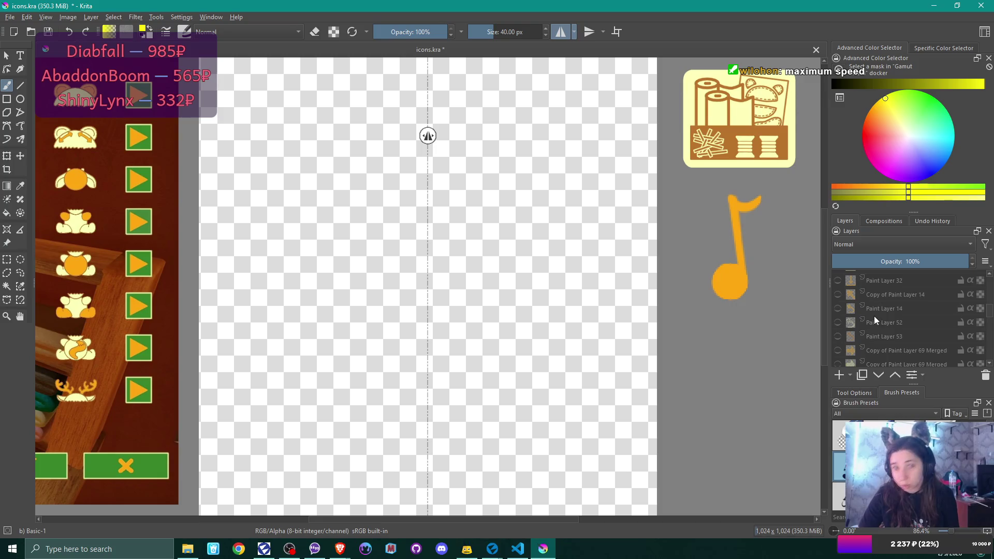
mouse_move(876, 321)
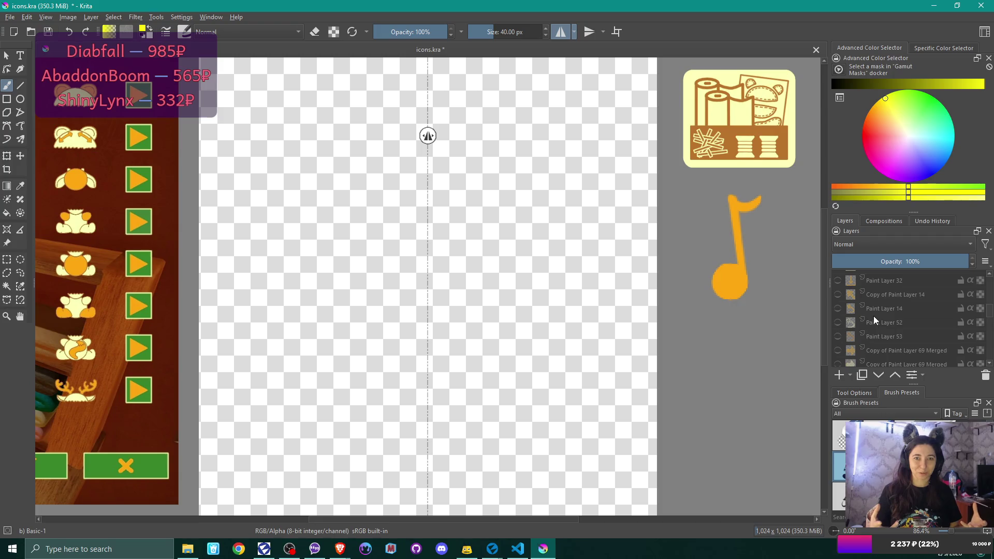
scroll(874, 321, down, 2)
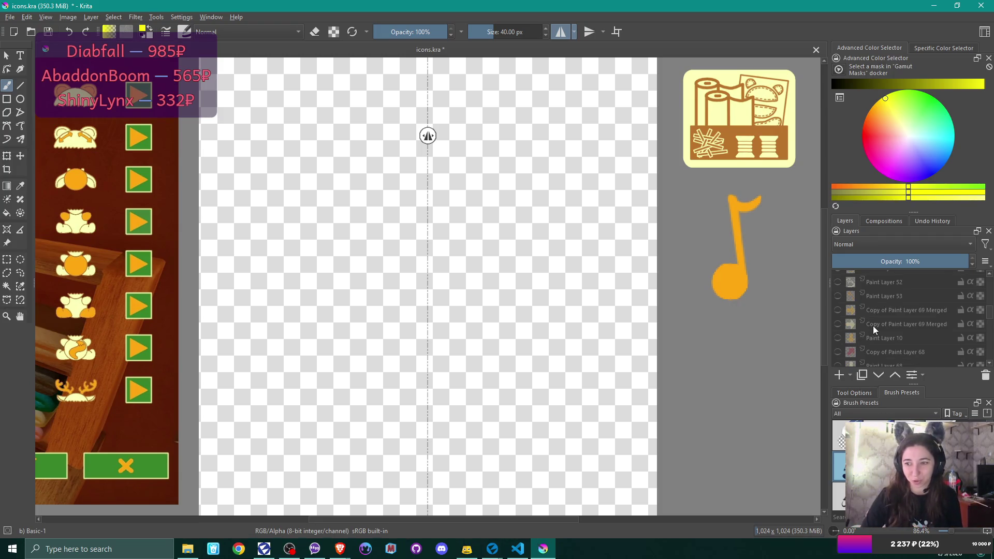
scroll(873, 325, down, 1)
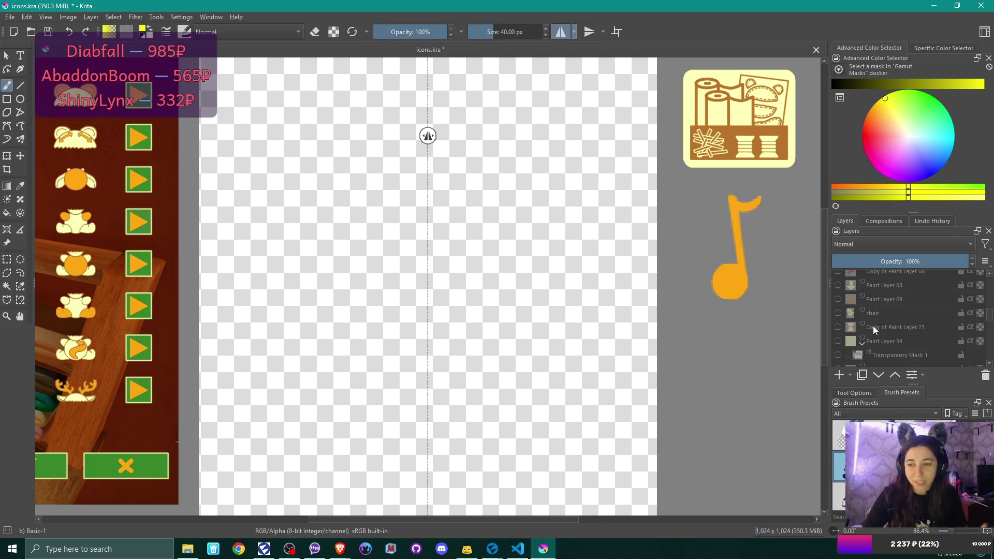
scroll(873, 325, down, 1)
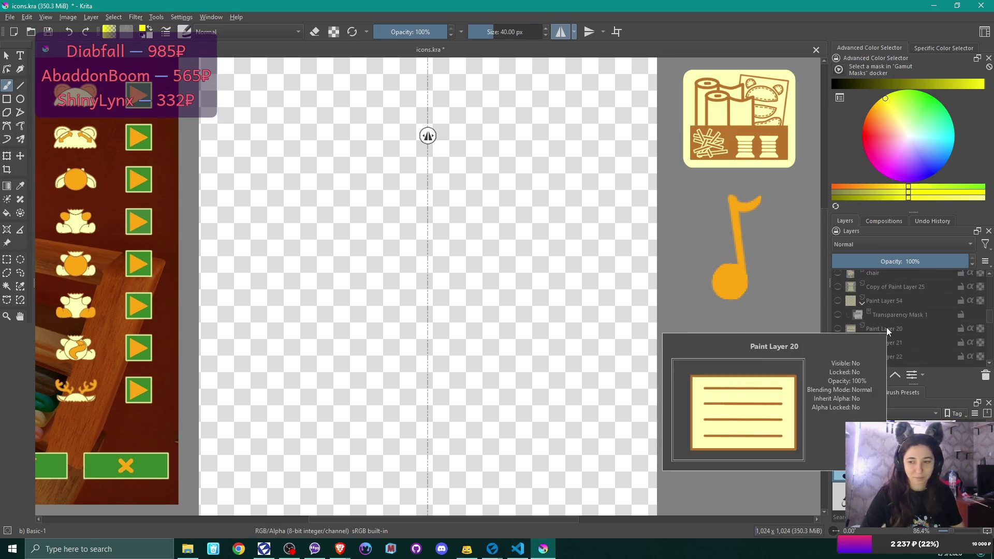
mouse_move(907, 316)
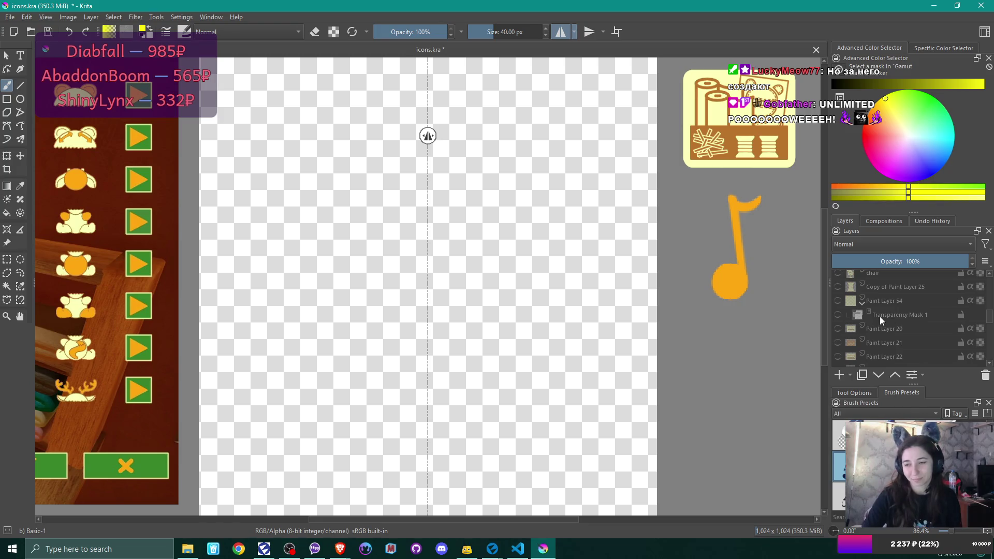
mouse_move(883, 306)
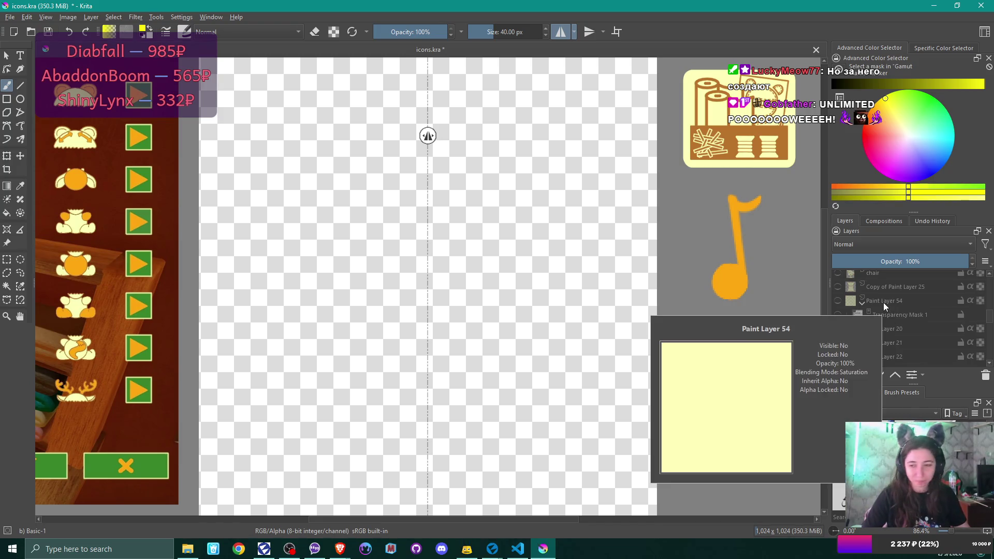
scroll(942, 306, down, 2)
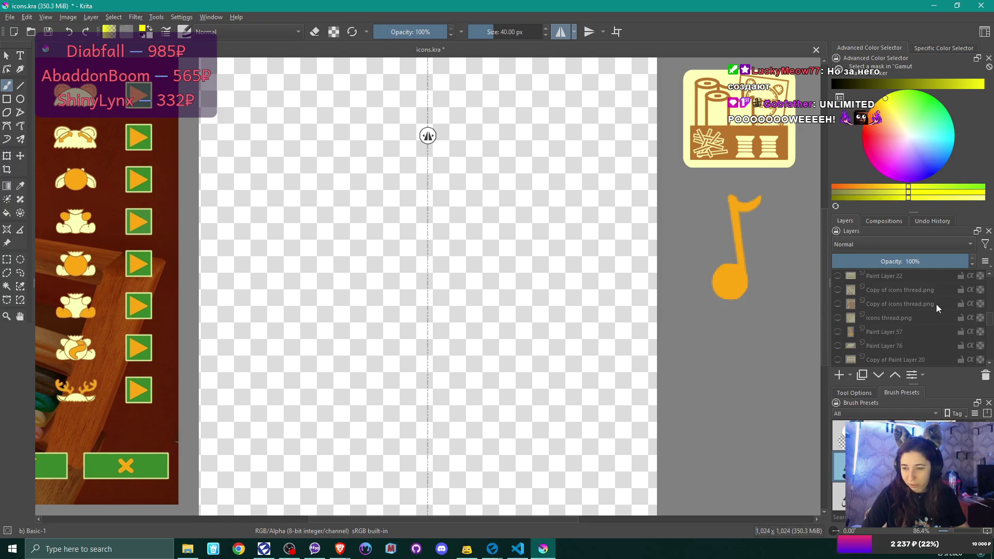
scroll(922, 312, down, 5)
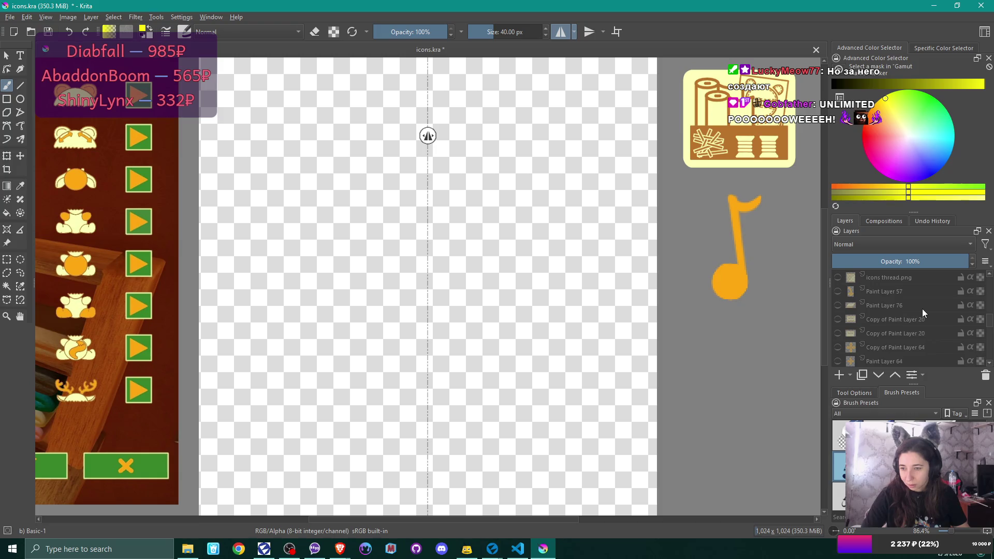
scroll(922, 312, down, 4)
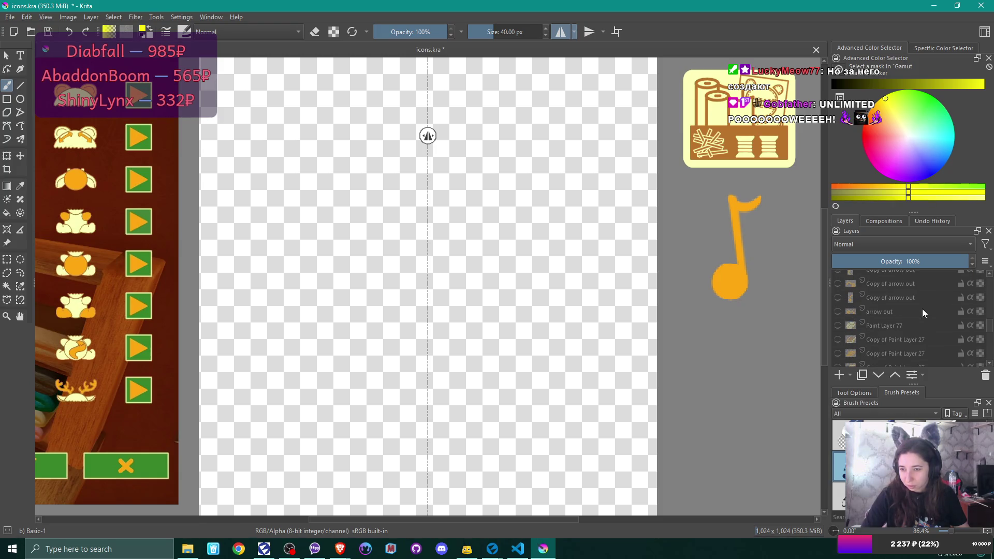
scroll(922, 312, down, 3)
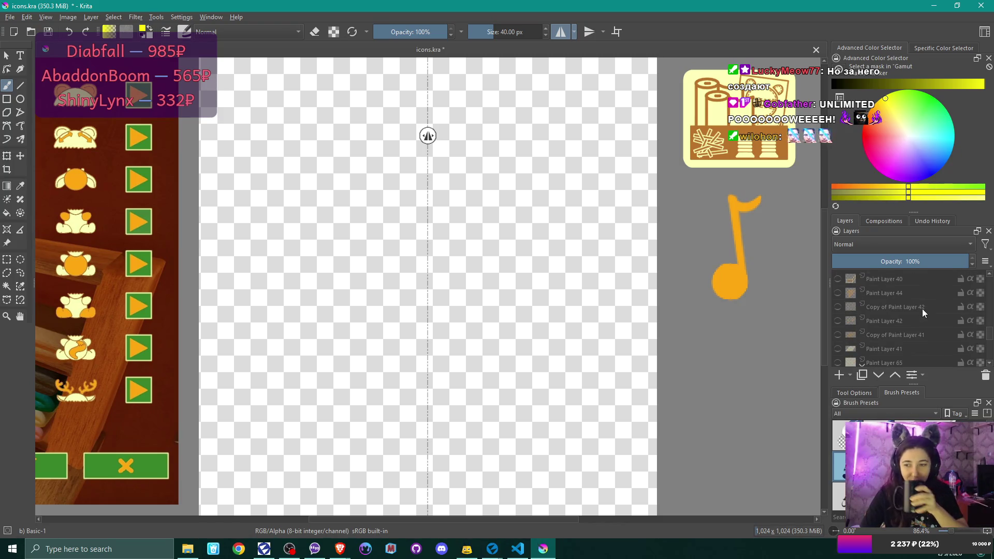
scroll(922, 312, down, 5)
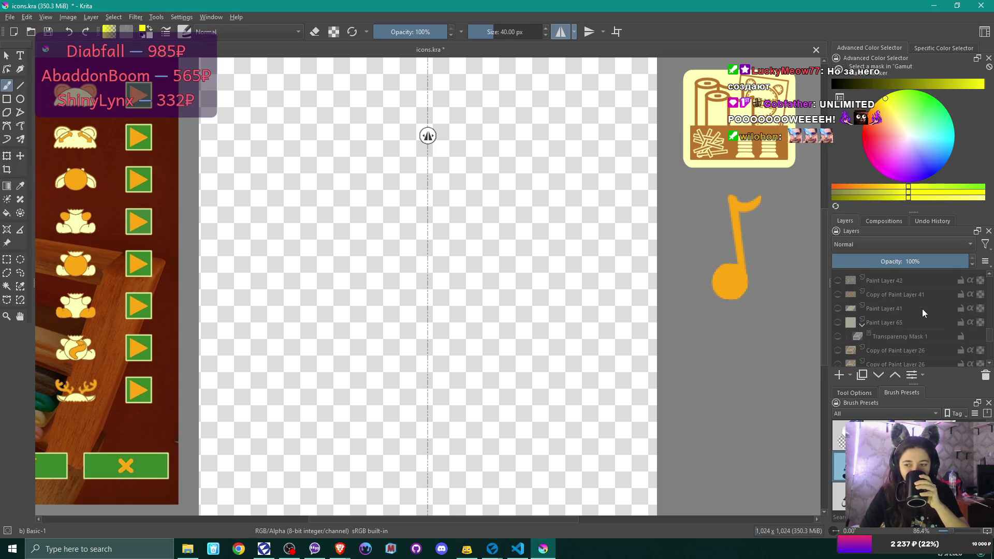
scroll(921, 308, down, 5)
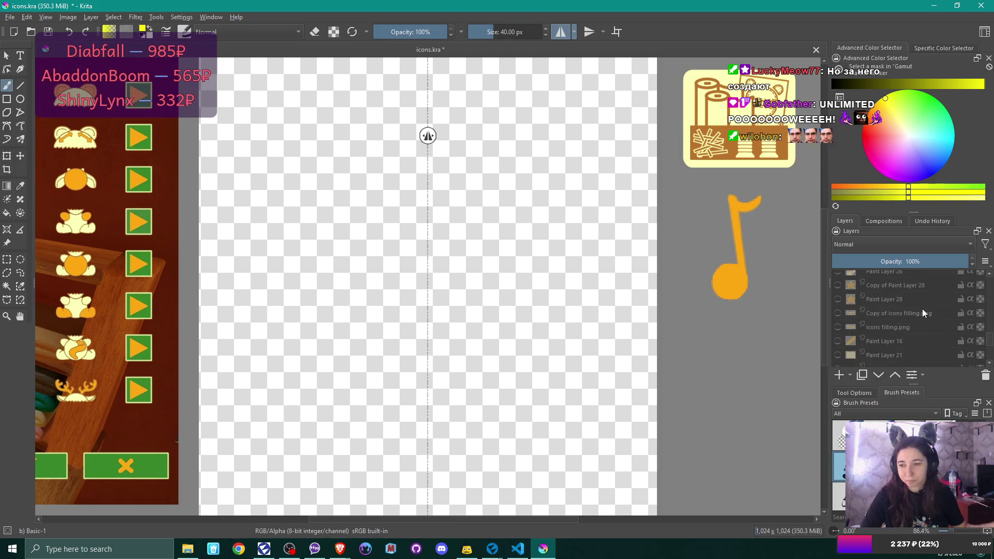
scroll(922, 308, down, 5)
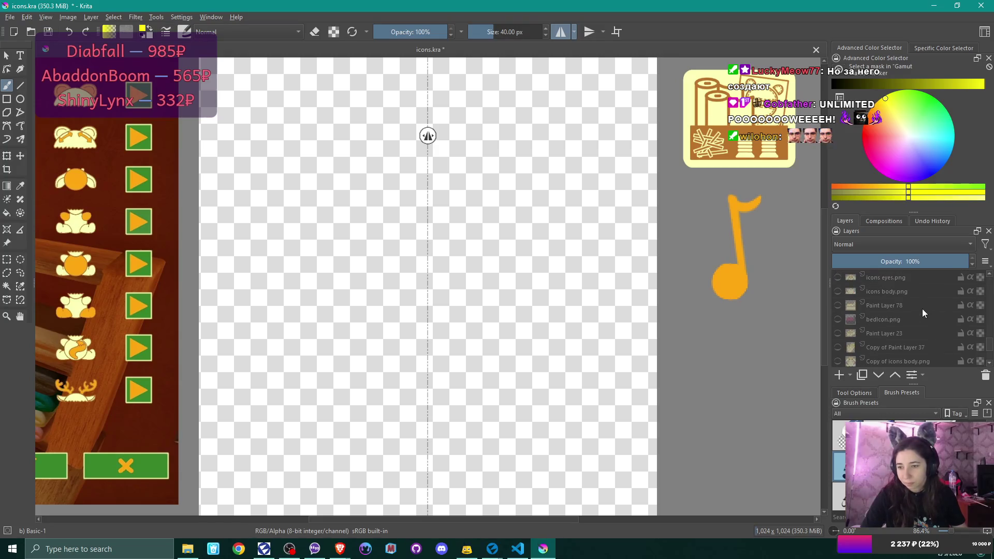
scroll(921, 308, down, 1)
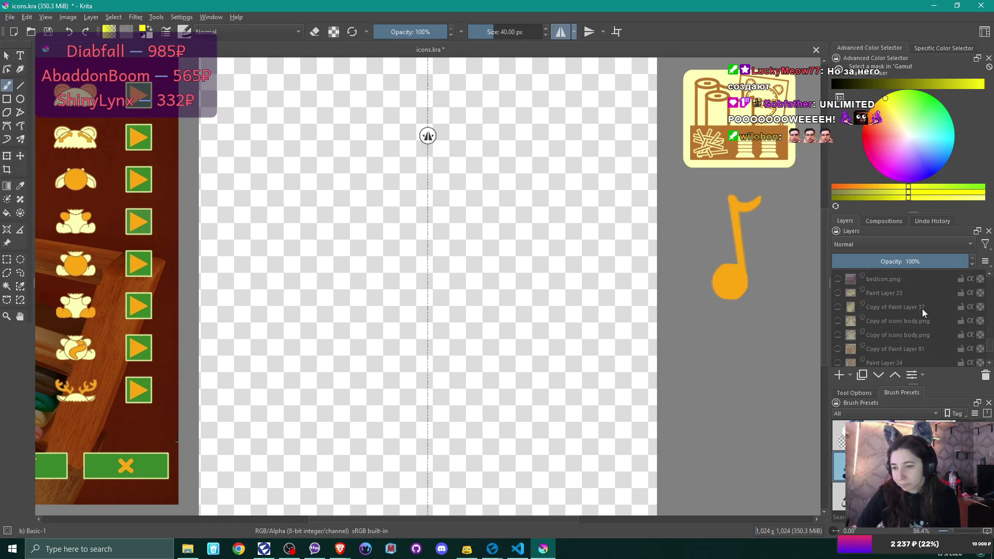
scroll(910, 338, down, 2)
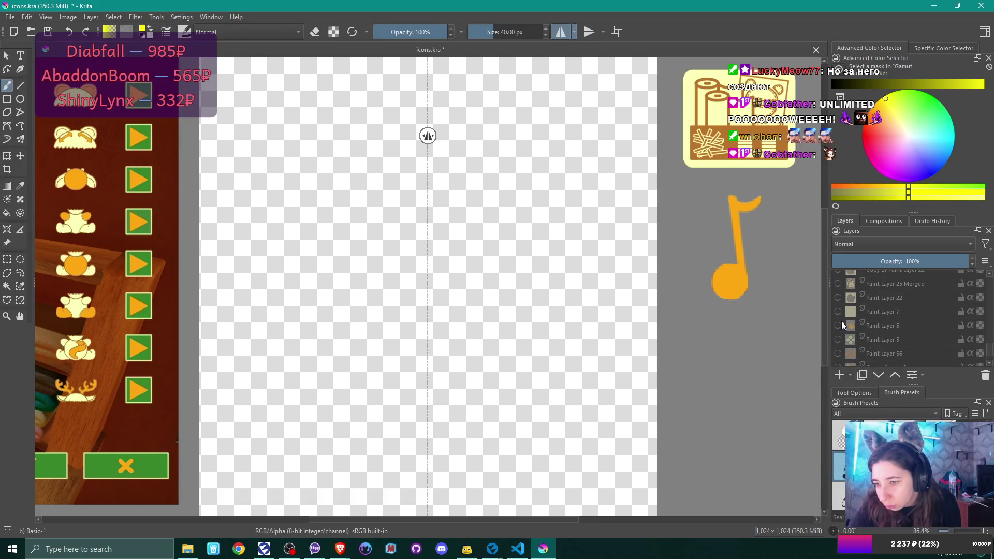
scroll(875, 329, down, 2)
scroll(875, 329, down, 1)
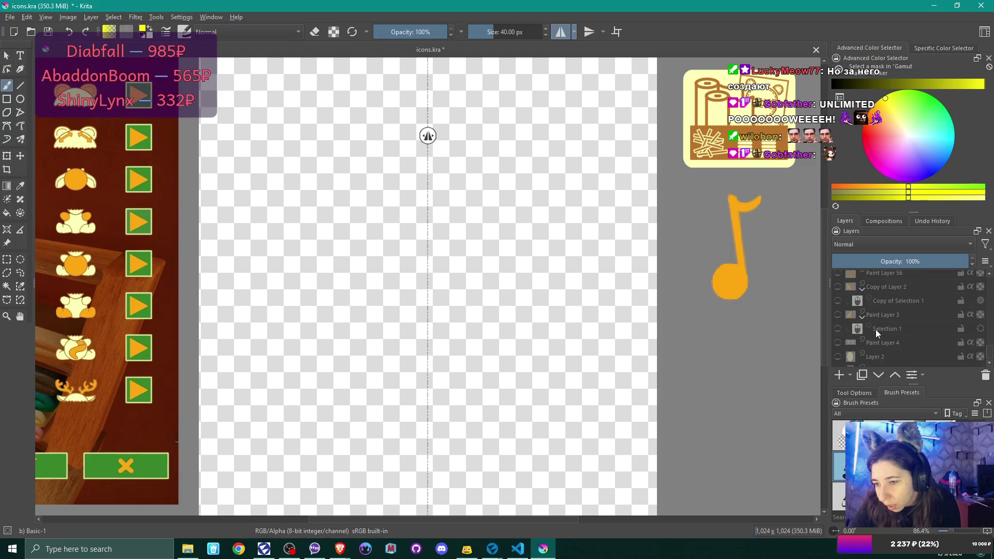
scroll(875, 329, down, 1)
scroll(875, 329, up, 1)
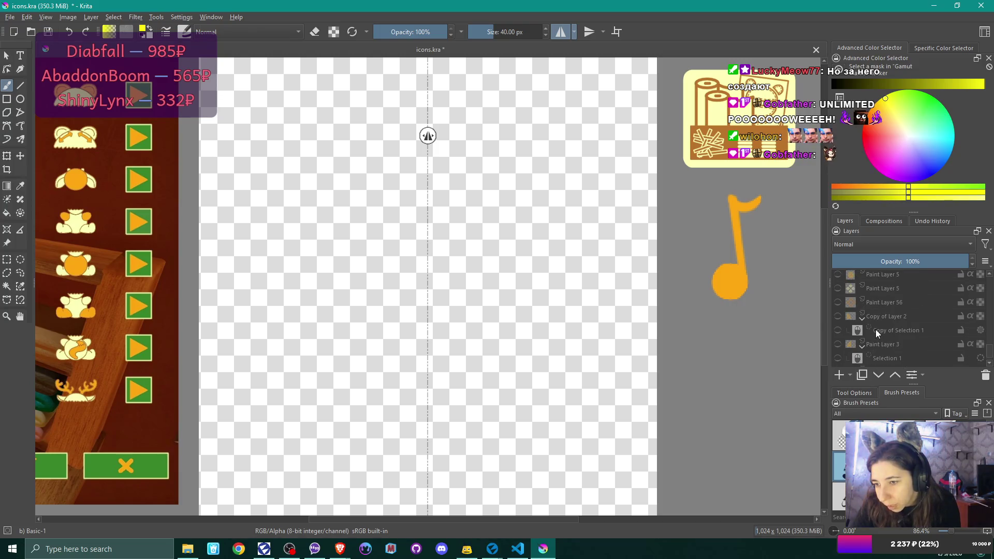
click(838, 316)
click(837, 317)
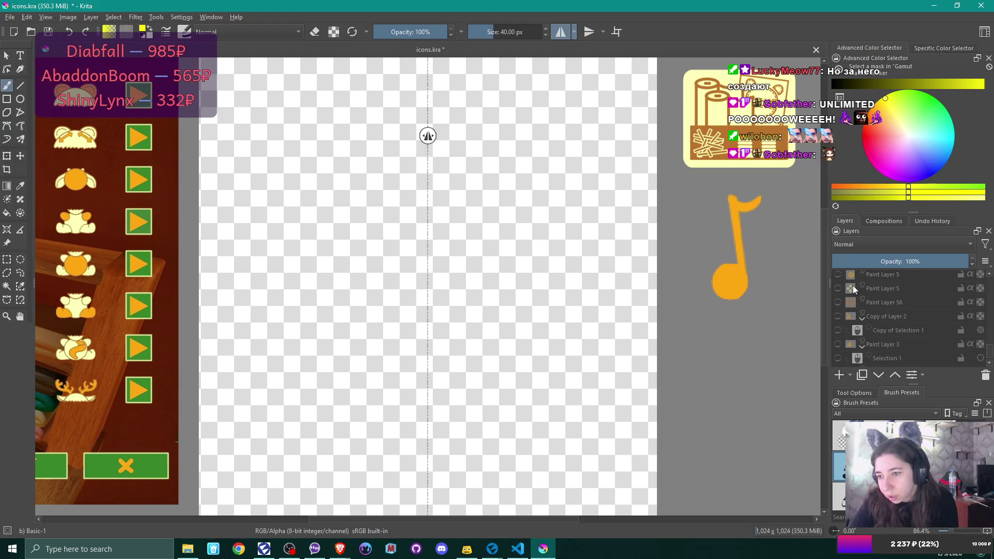
scroll(852, 290, up, 1)
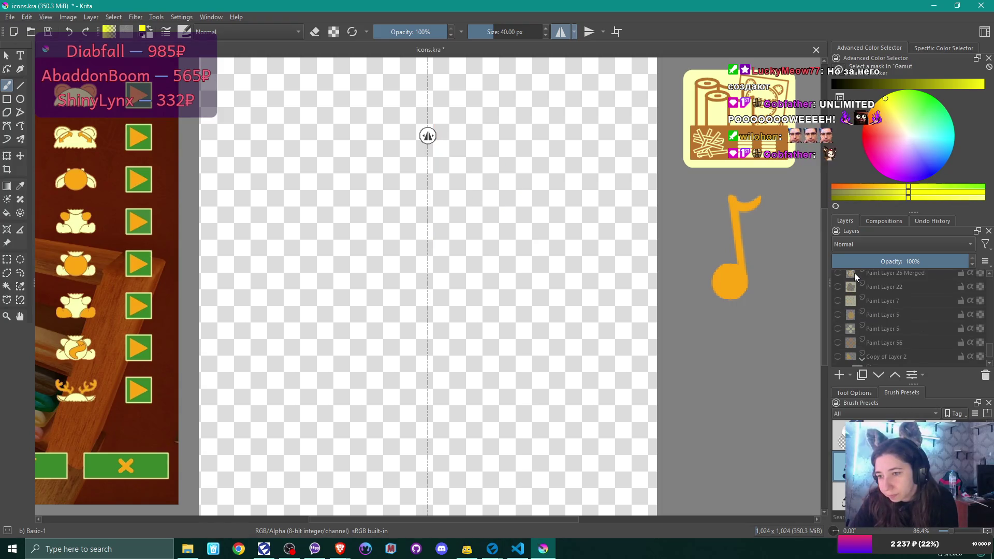
mouse_move(854, 272)
scroll(870, 315, up, 3)
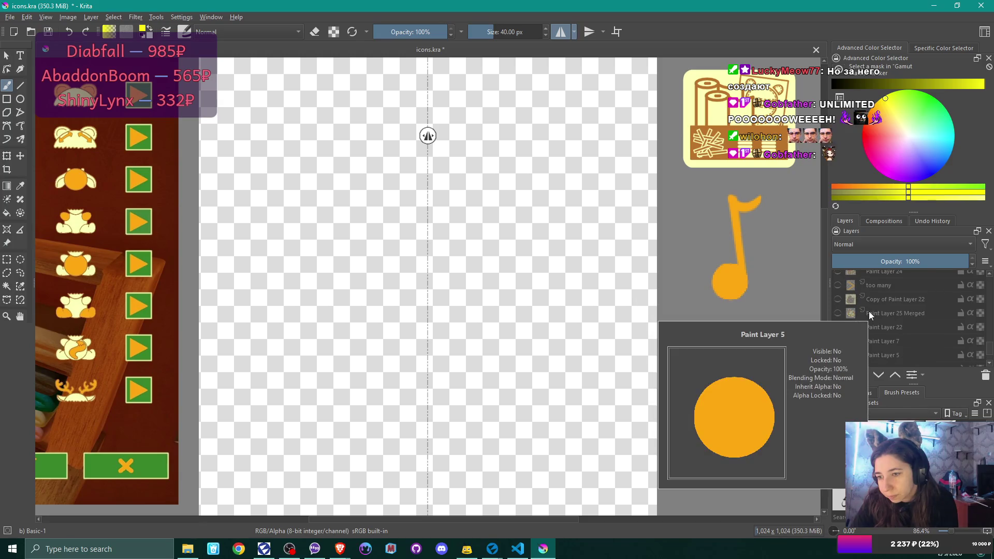
scroll(860, 302, up, 3)
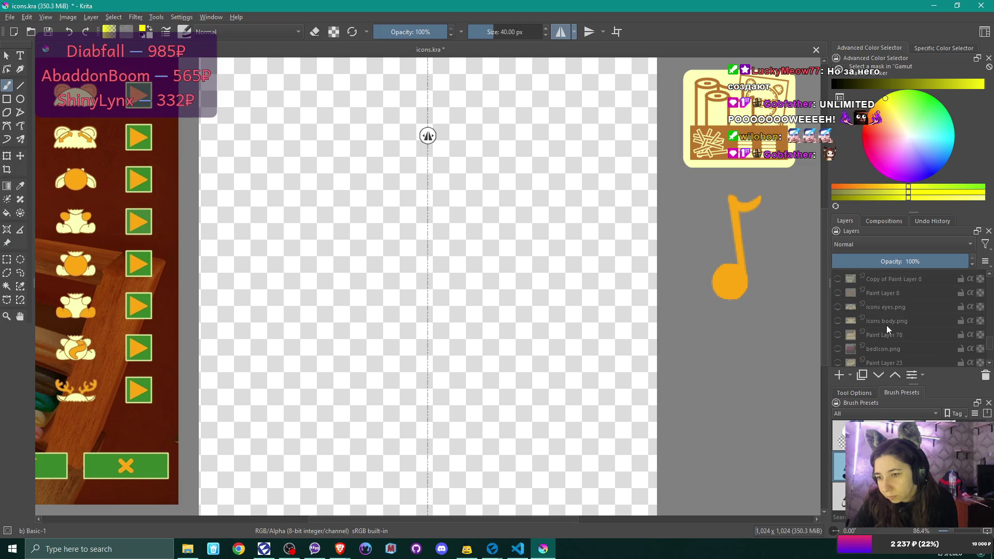
mouse_move(852, 353)
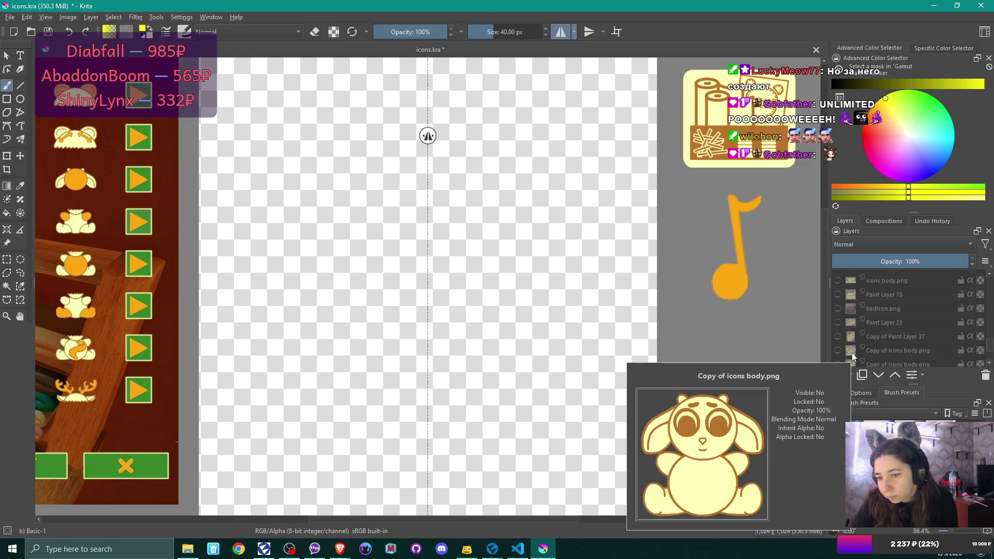
mouse_move(871, 339)
scroll(870, 338, up, 1)
scroll(871, 339, up, 1)
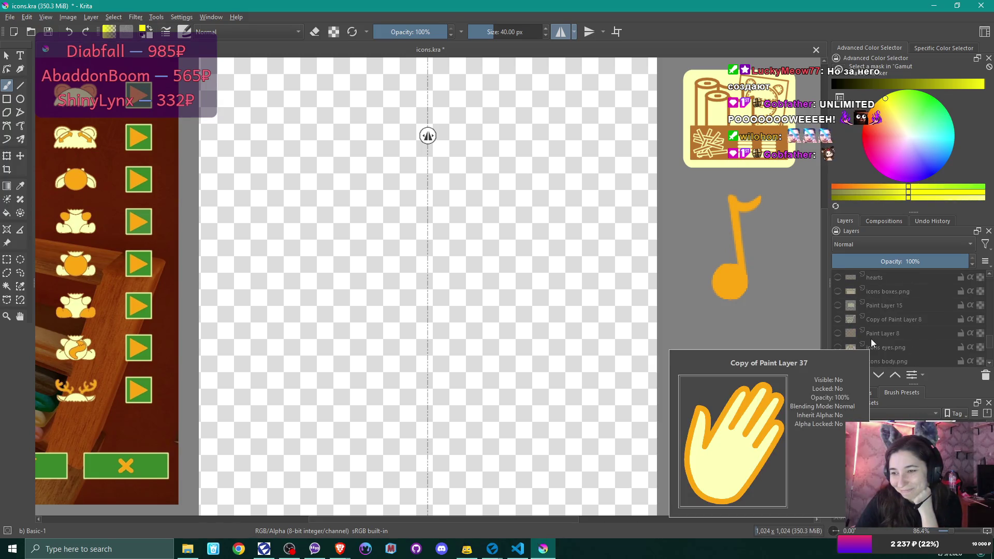
scroll(871, 338, up, 2)
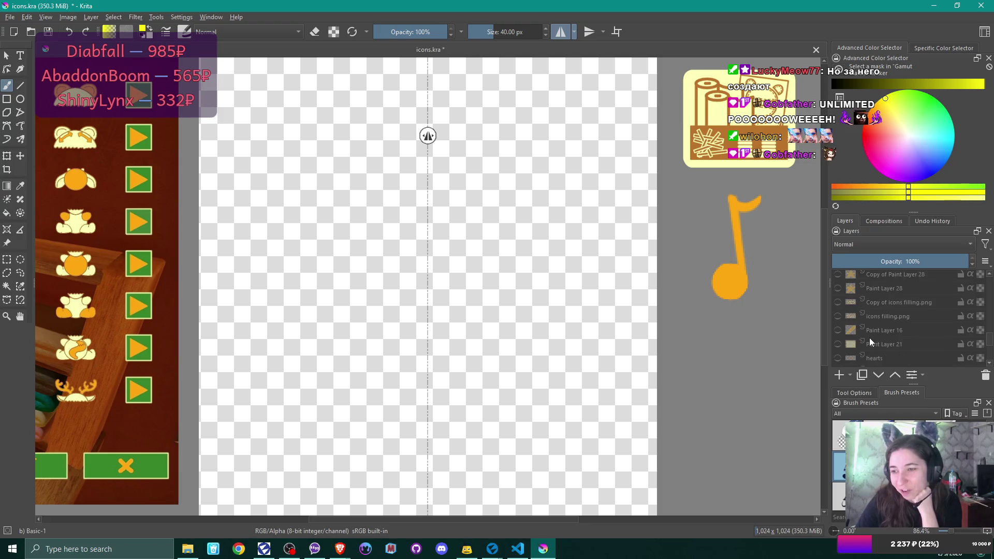
scroll(868, 337, up, 1)
scroll(869, 338, up, 1)
scroll(869, 337, up, 1)
scroll(869, 337, up, 1)
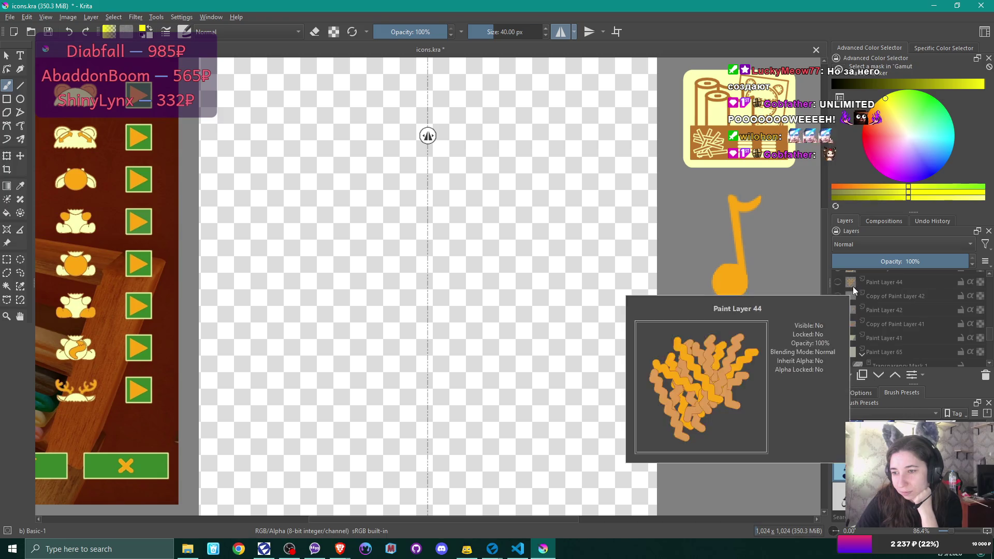
scroll(872, 302, up, 2)
scroll(874, 310, up, 2)
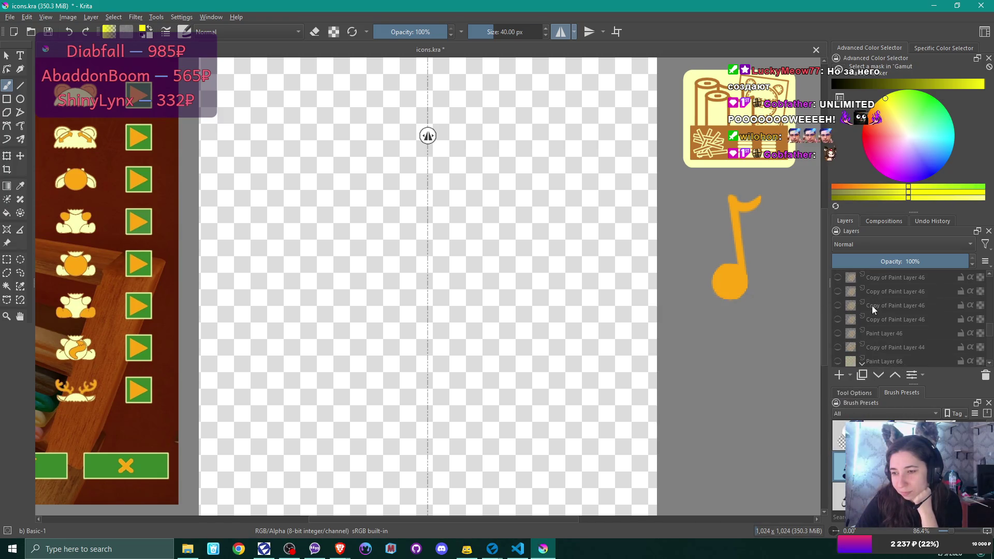
scroll(874, 310, up, 2)
scroll(874, 309, up, 2)
scroll(873, 309, up, 2)
scroll(873, 309, up, 2)
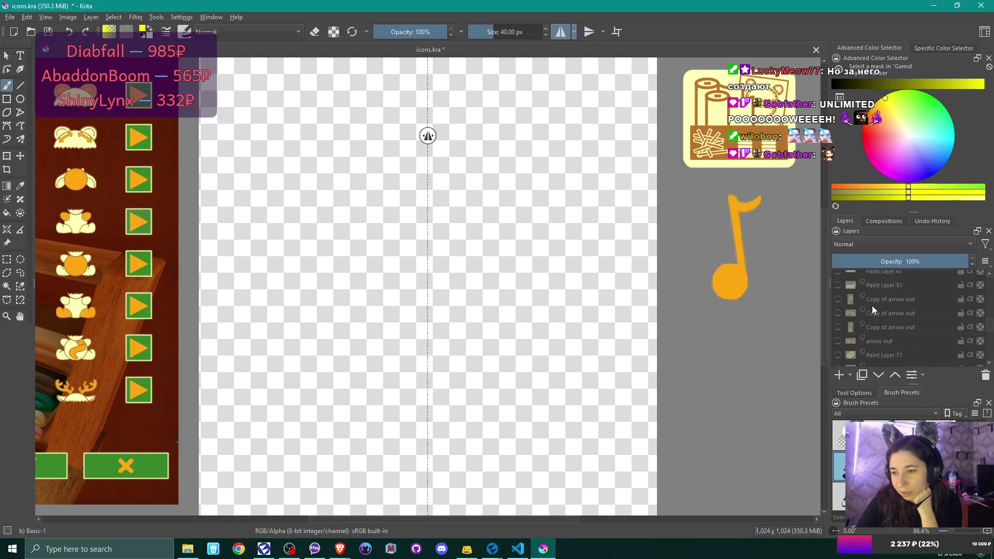
scroll(874, 310, up, 2)
scroll(874, 309, up, 2)
scroll(873, 310, up, 2)
scroll(874, 309, up, 2)
scroll(873, 310, up, 2)
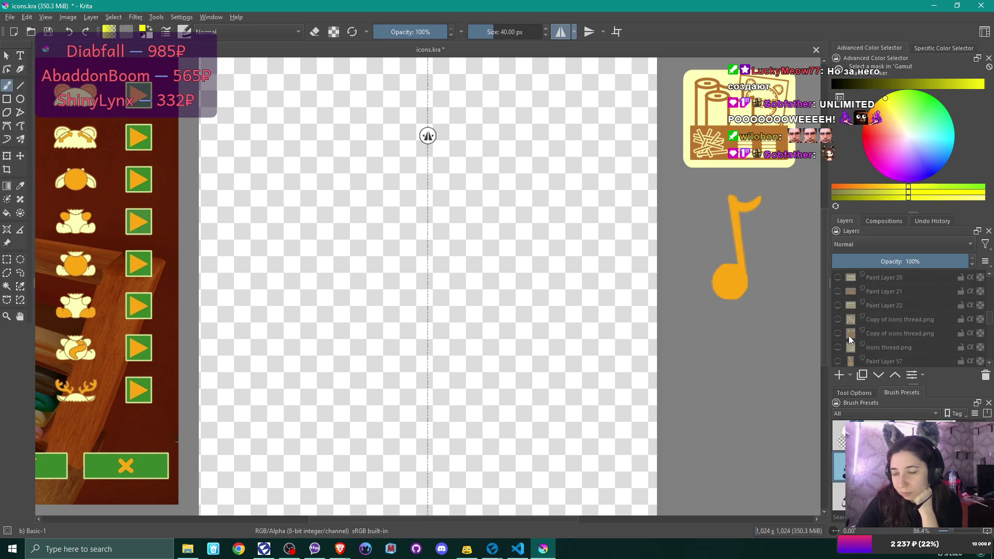
scroll(867, 330, up, 5)
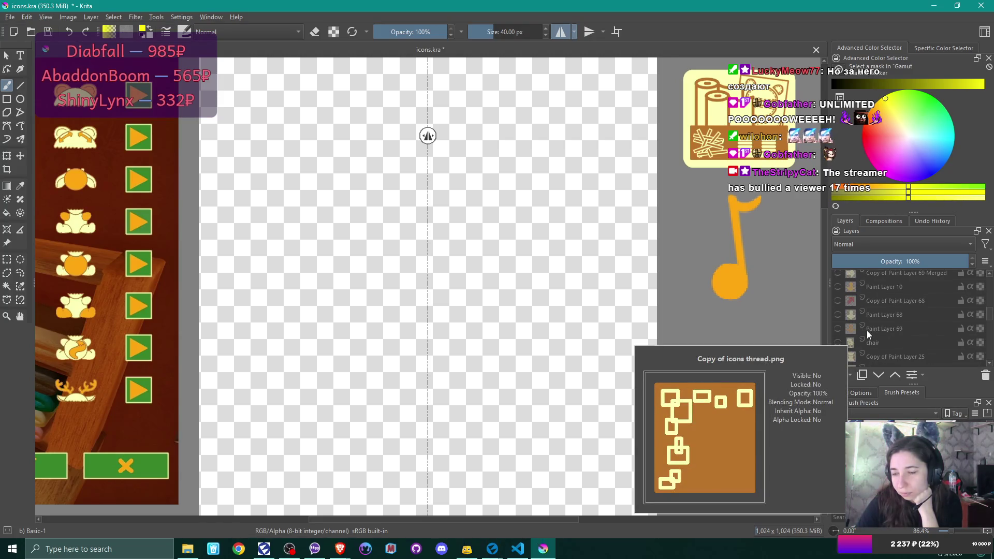
scroll(866, 330, up, 5)
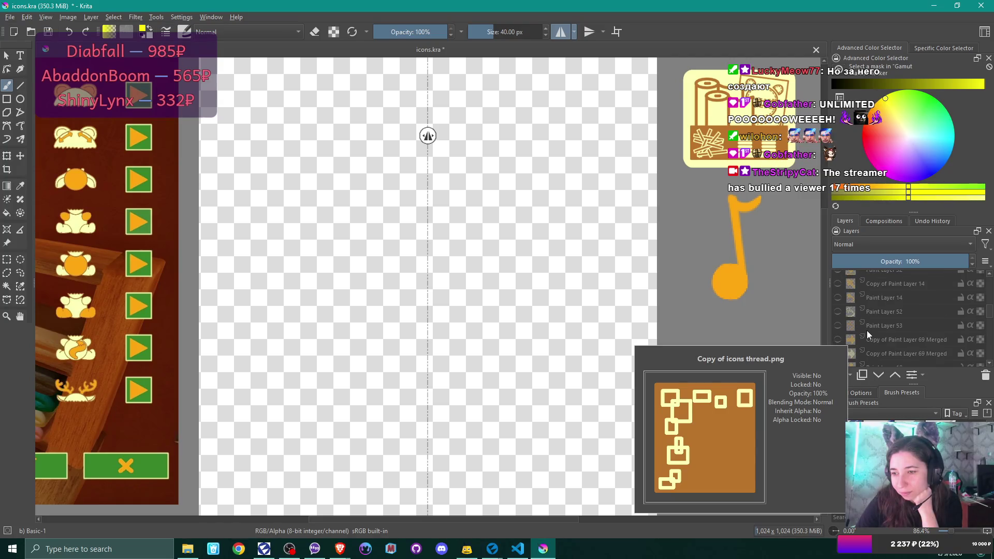
scroll(867, 330, up, 1)
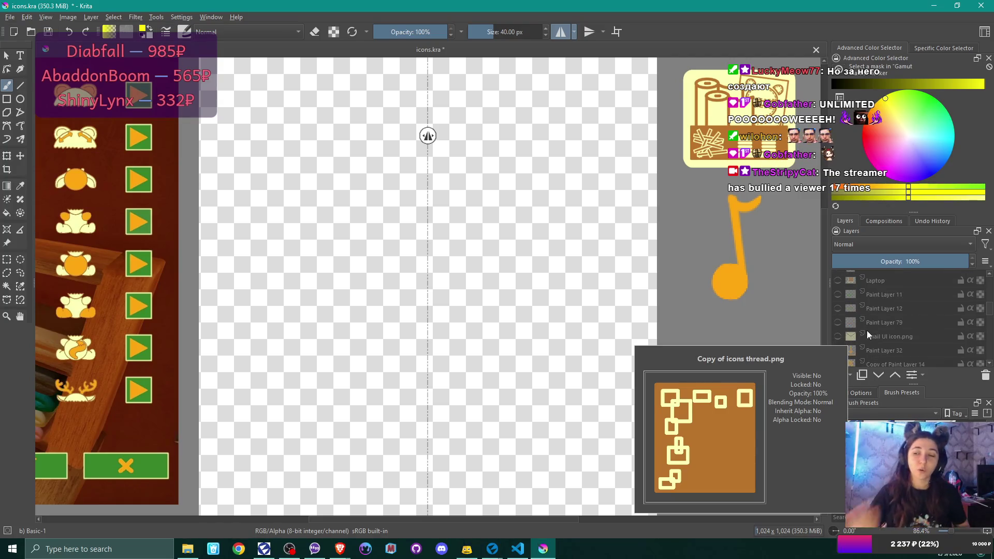
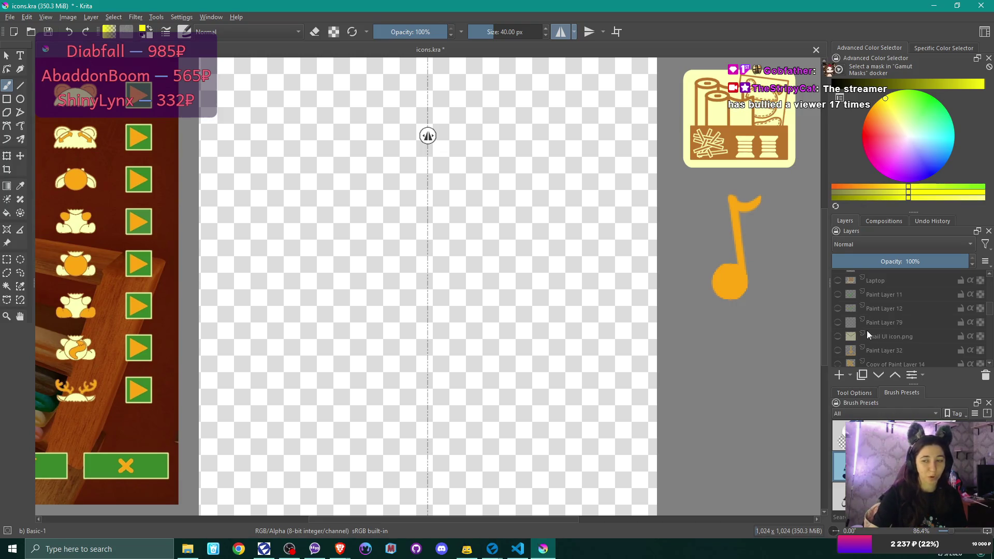
Open the textures folder in File Explorer from the taskbar.
mouse_move(858, 339)
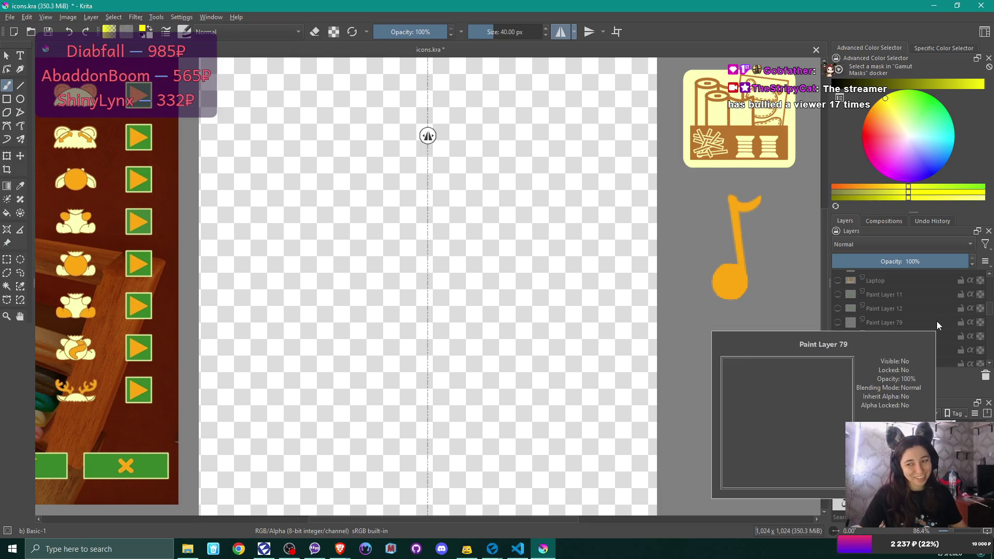
scroll(914, 336, up, 1)
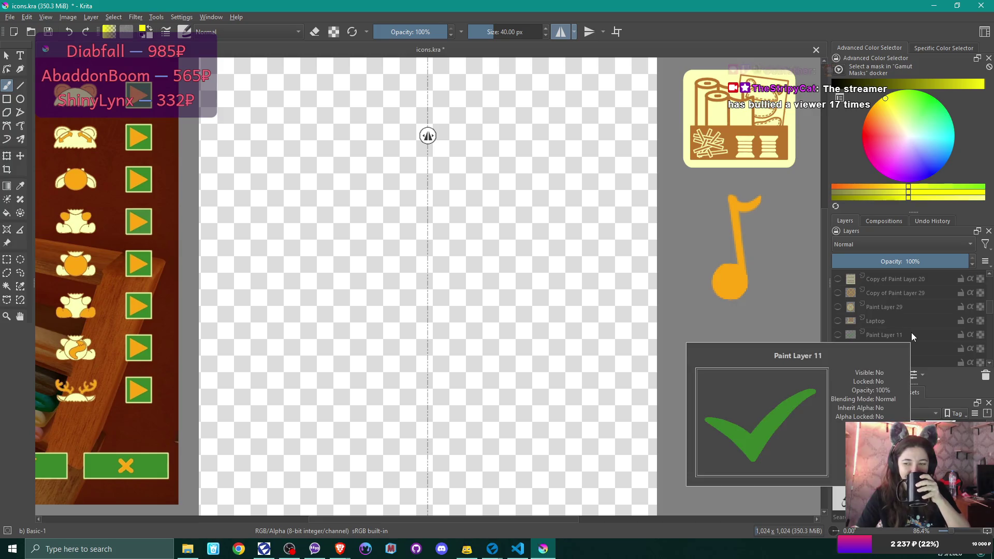
scroll(855, 296, up, 1)
scroll(855, 293, up, 1)
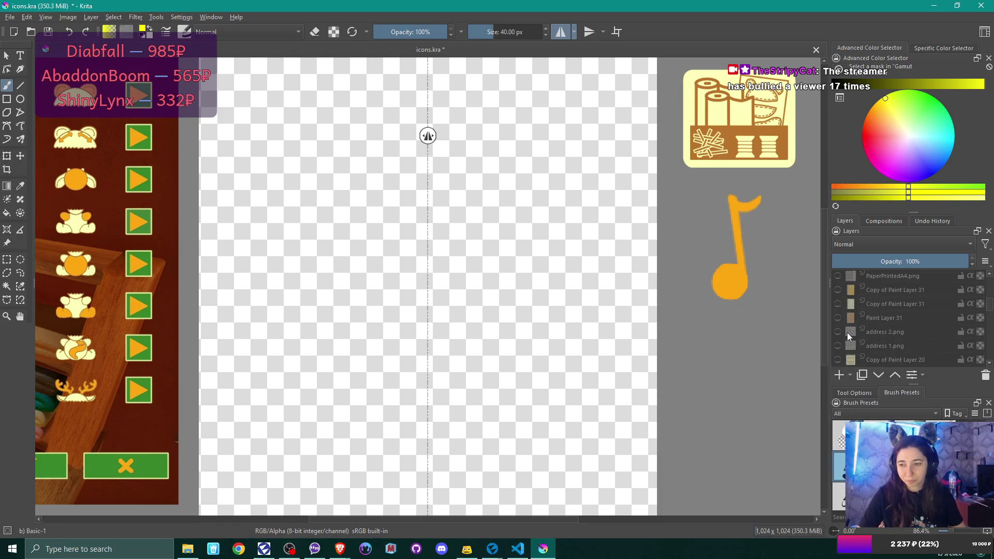
mouse_move(852, 319)
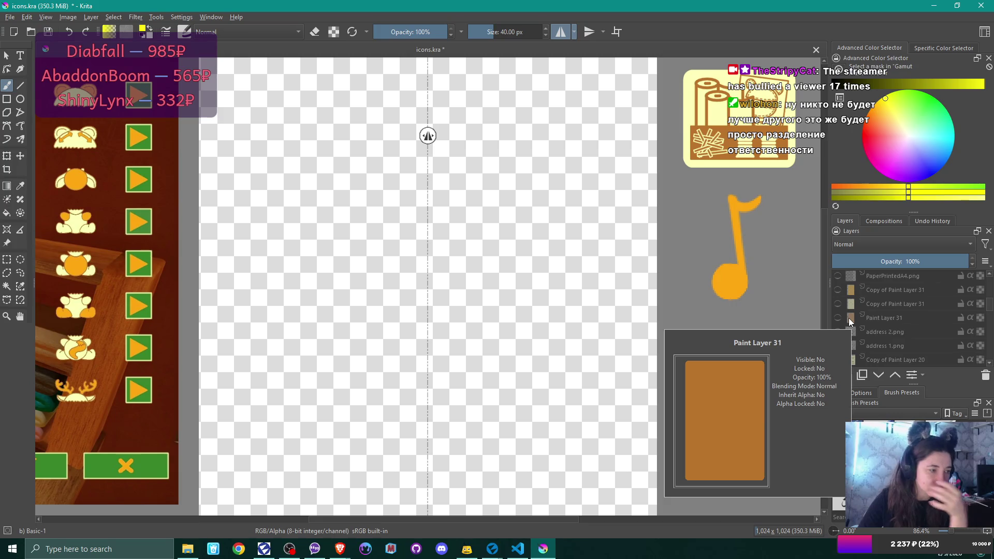
scroll(853, 315, up, 2)
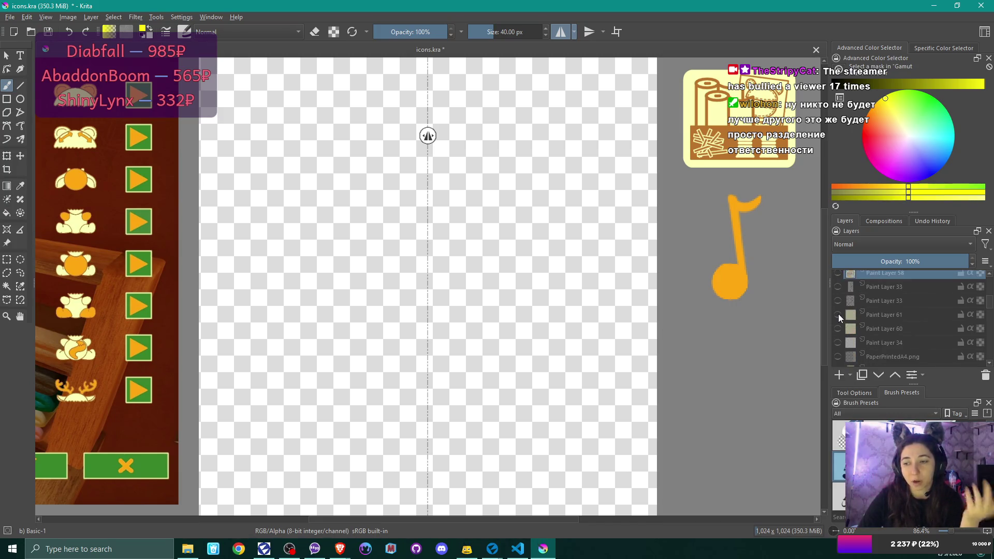
scroll(871, 319, up, 3)
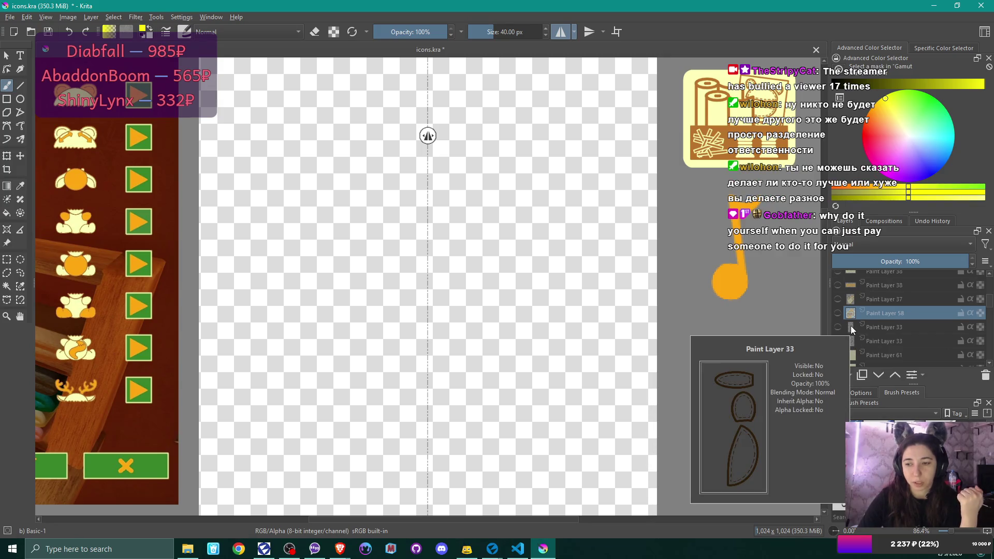
scroll(854, 329, up, 3)
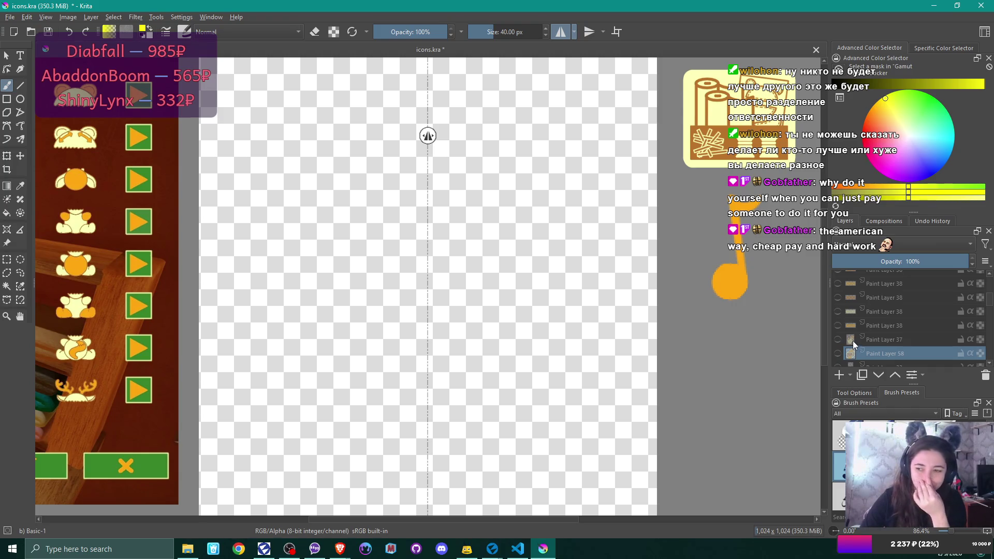
scroll(859, 305, up, 2)
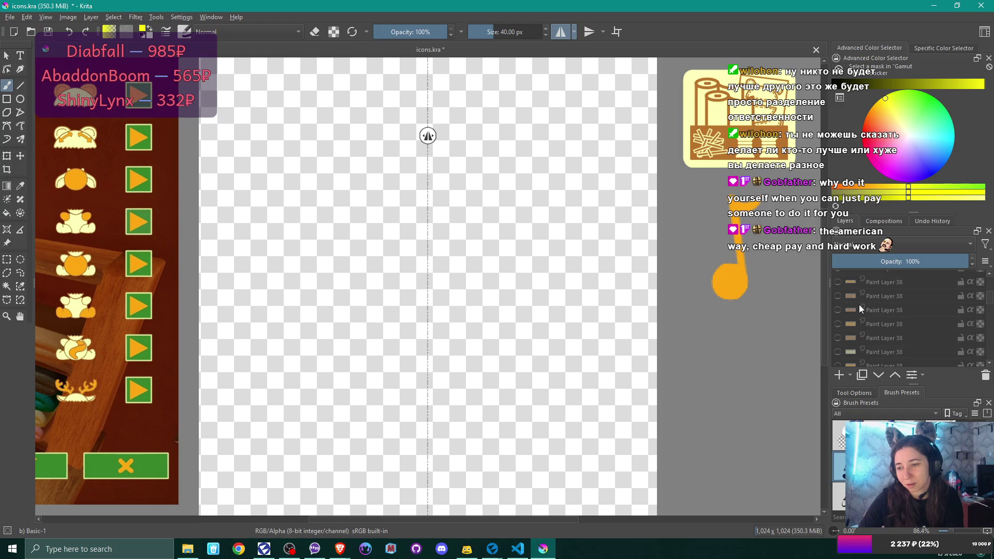
scroll(859, 305, up, 1)
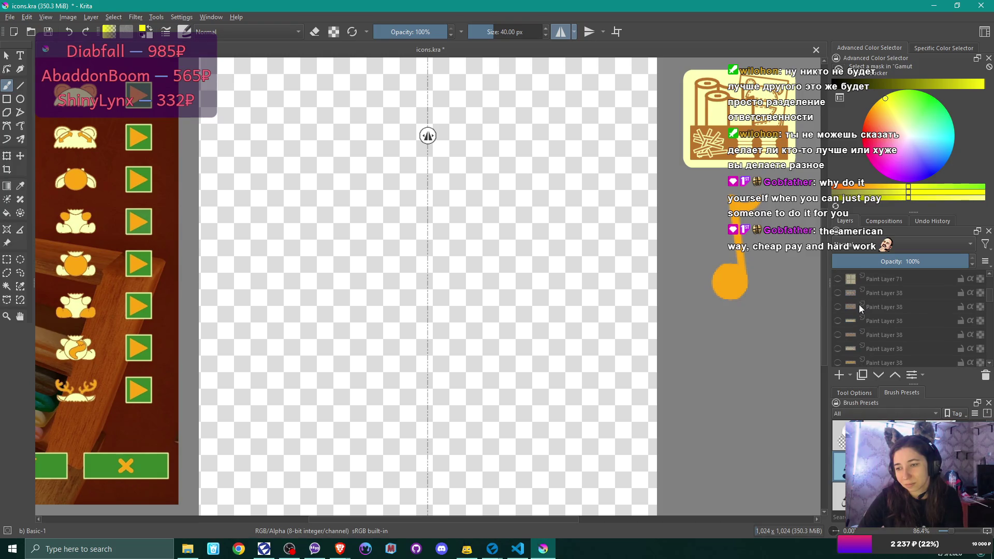
scroll(859, 305, up, 1)
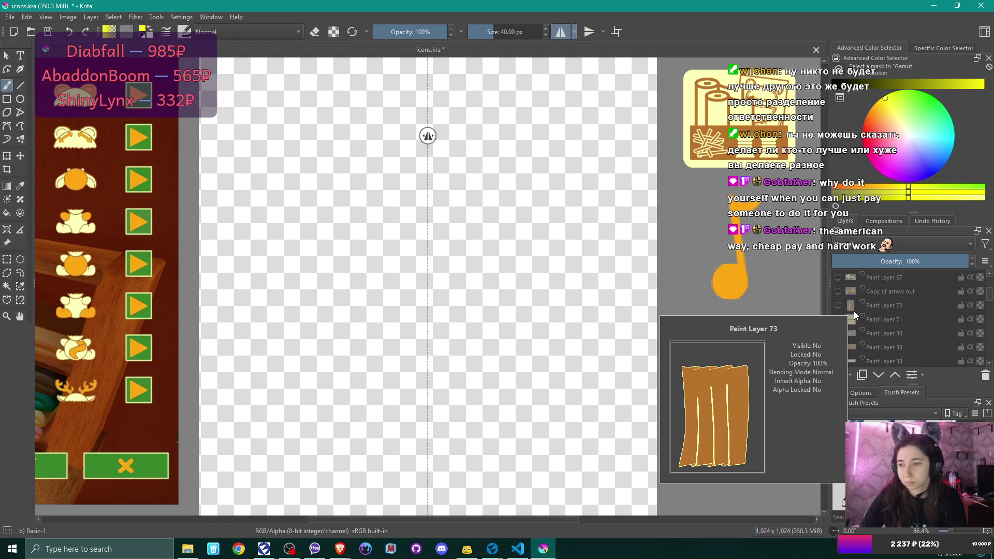
scroll(853, 311, up, 2)
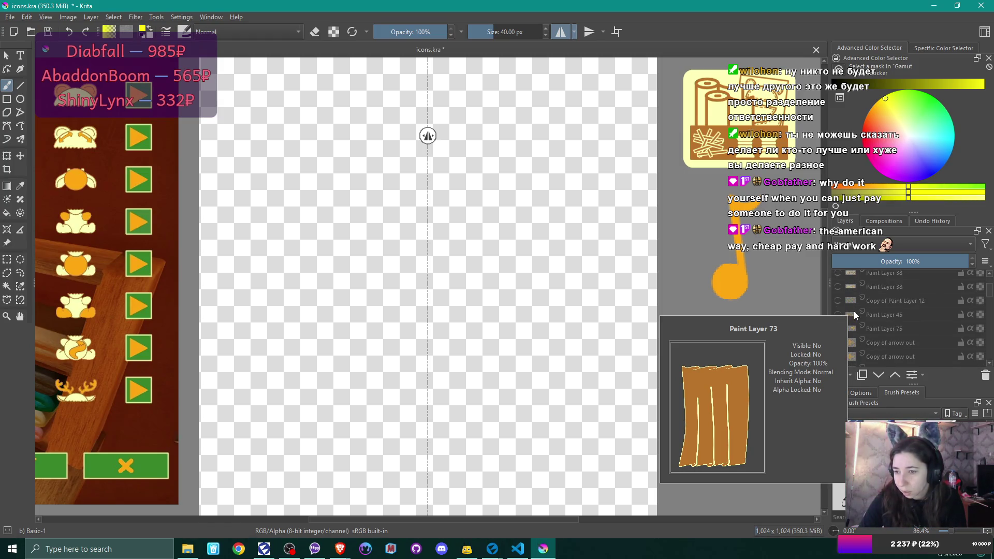
scroll(854, 311, up, 3)
scroll(853, 312, up, 4)
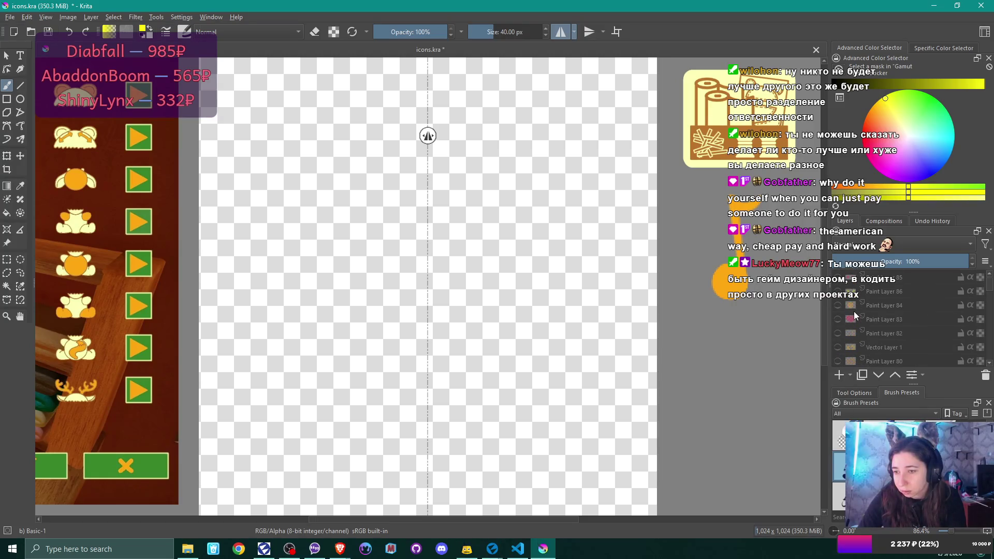
click(188, 549)
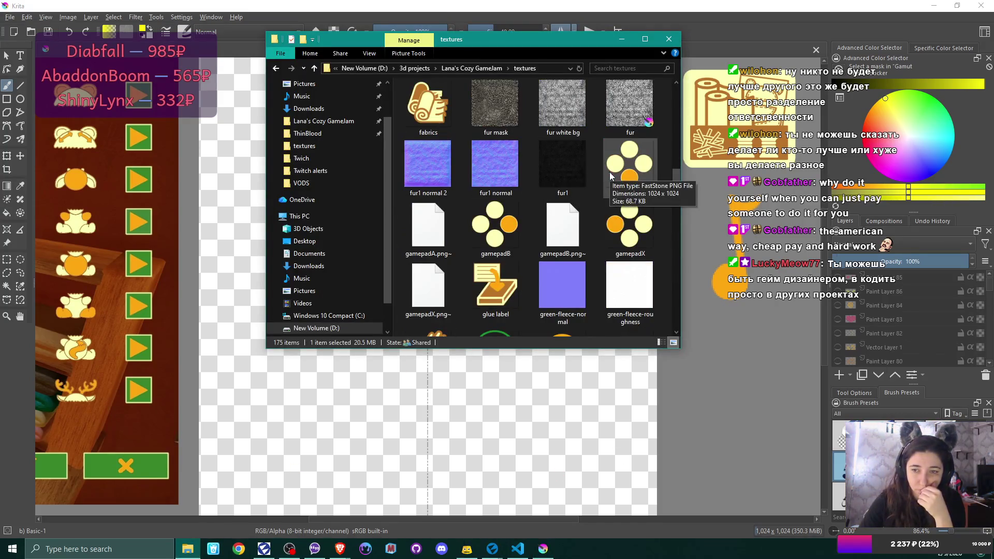
Open tutorial.kra from the tutorial icons folder and bring it up in Krita.
scroll(613, 200, up, 10)
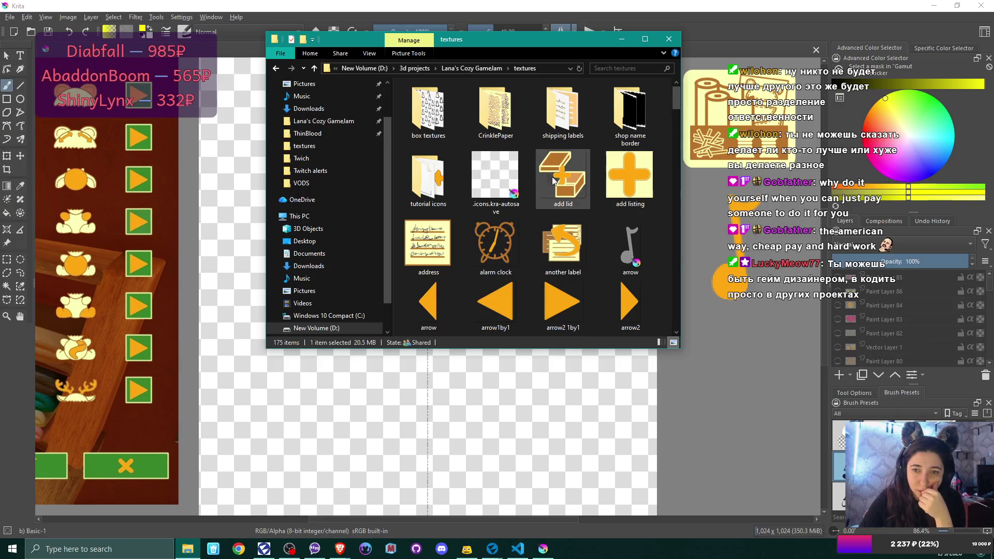
double_click(428, 181)
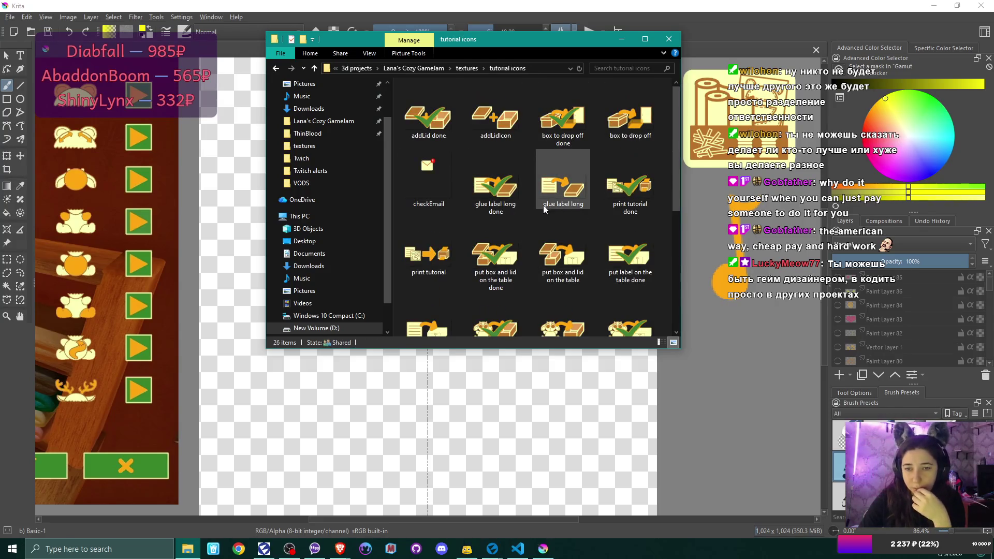
scroll(543, 205, down, 3)
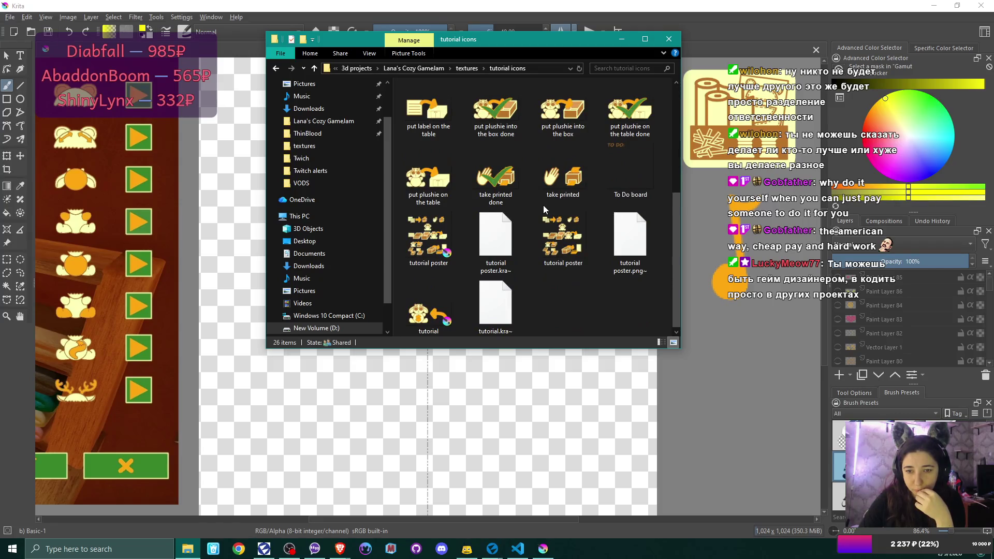
click(426, 309)
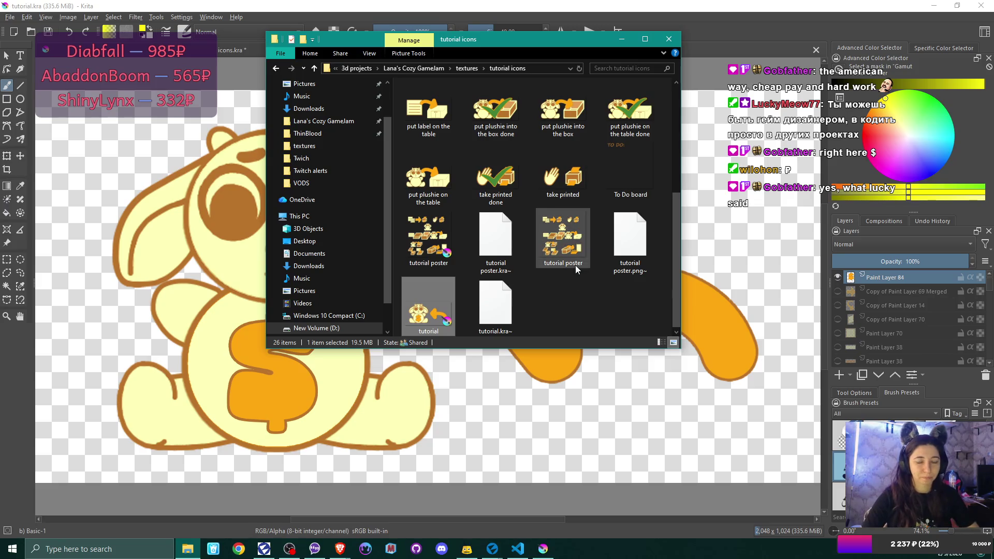
click(626, 10)
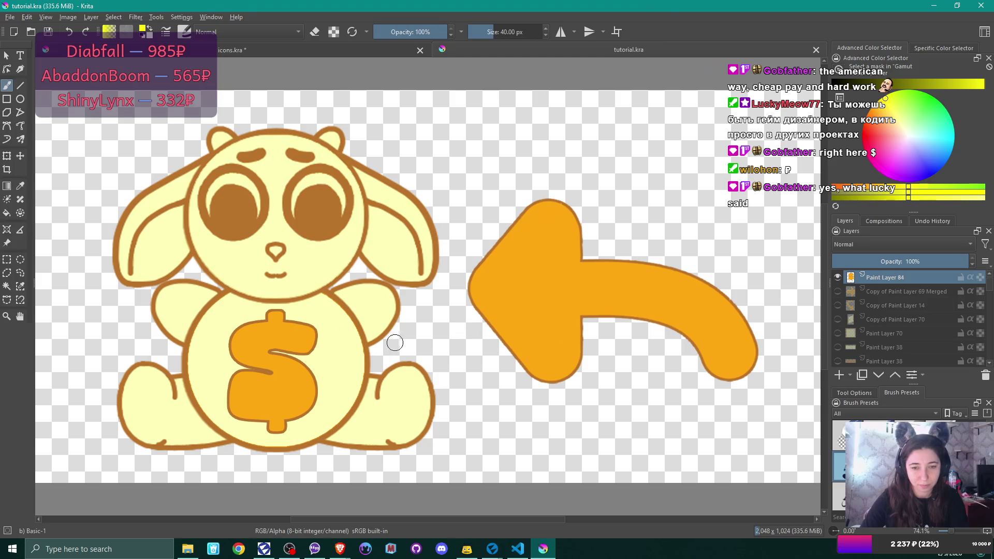
Hide the Copy of Paint Layer 57 layer holding the curved orange arrow.
scroll(914, 331, down, 1)
mouse_move(915, 331)
scroll(914, 332, down, 5)
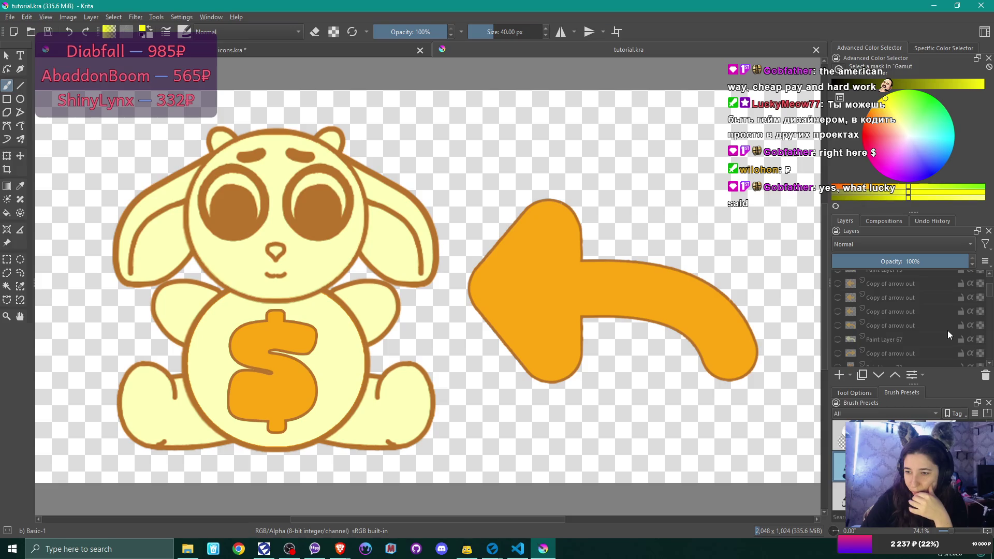
scroll(947, 330, down, 10)
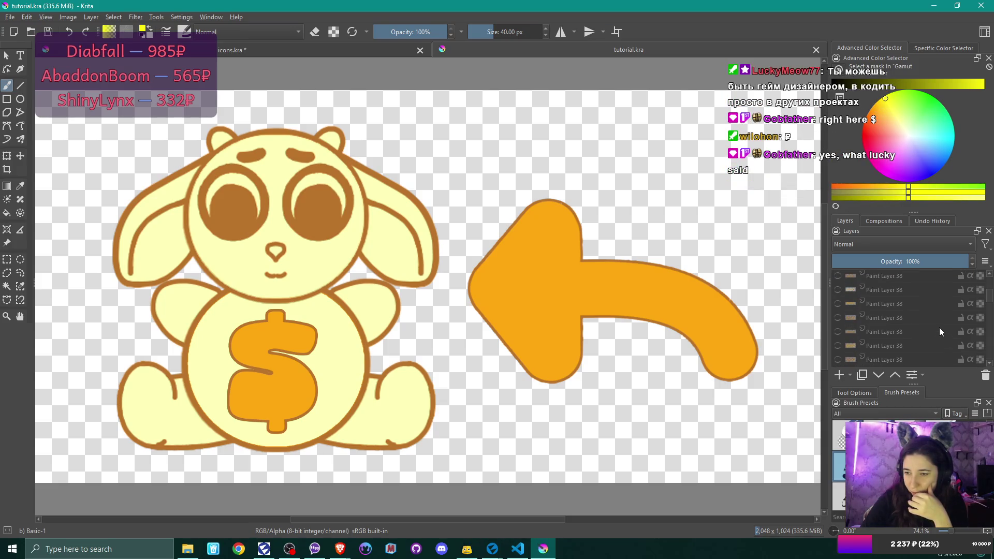
scroll(939, 327, down, 5)
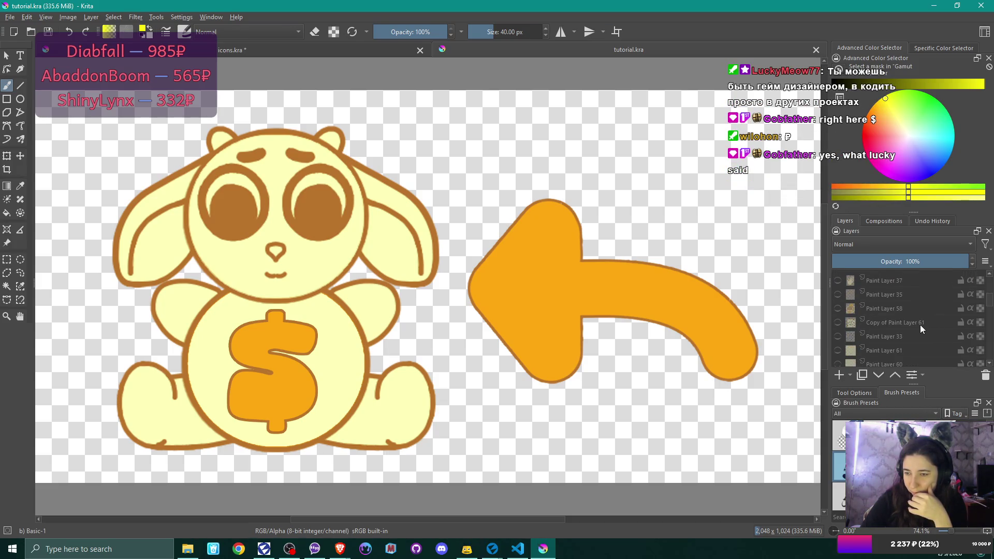
scroll(914, 321, down, 5)
scroll(915, 323, down, 3)
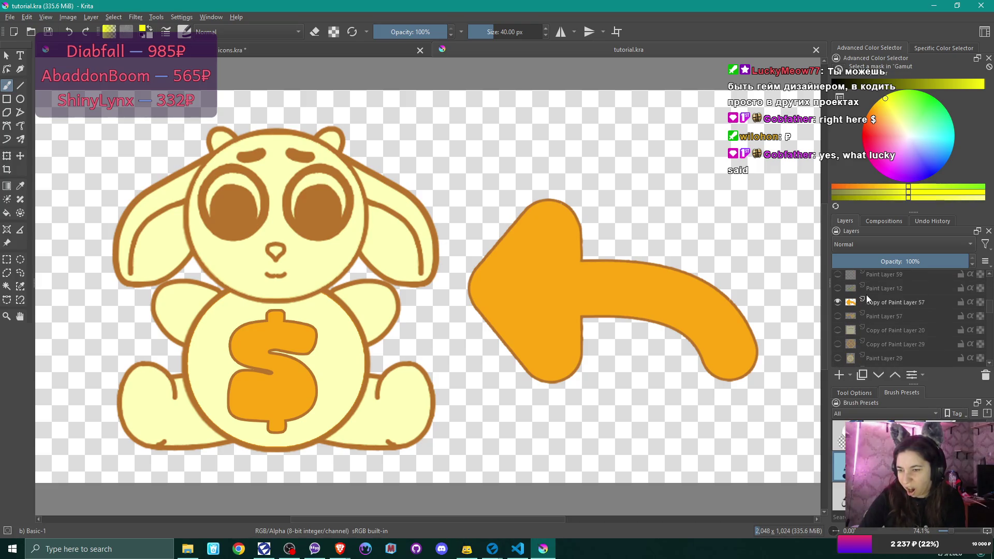
mouse_move(838, 303)
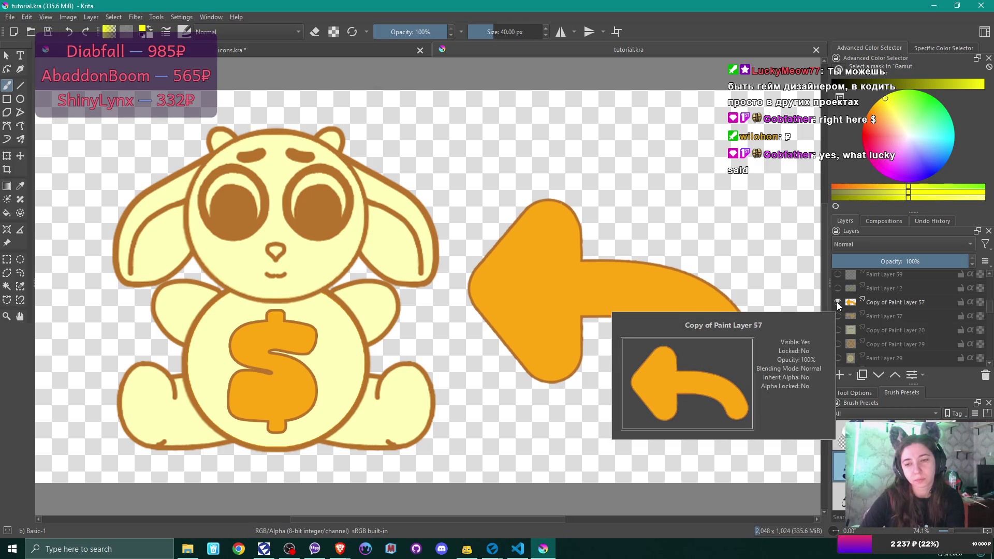
mouse_move(894, 347)
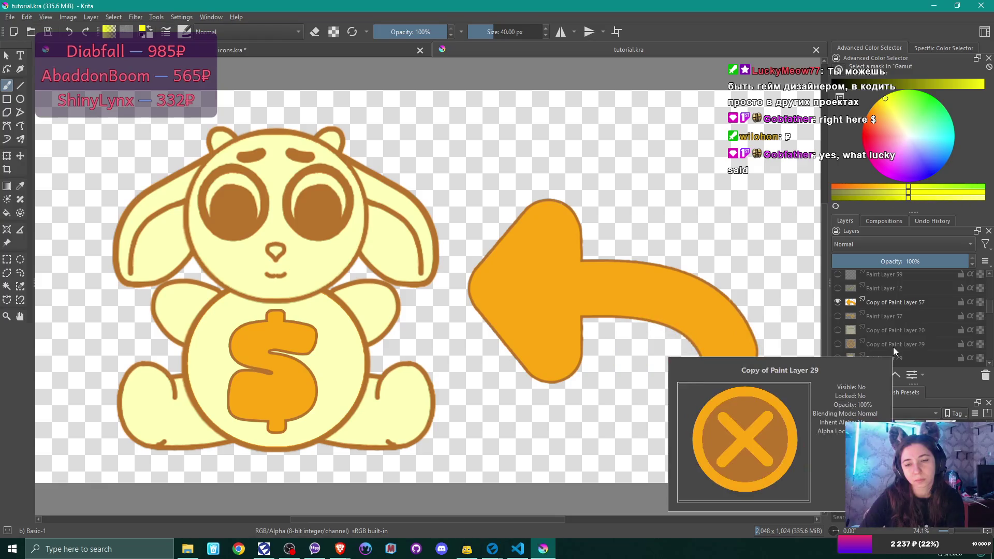
click(838, 302)
scroll(877, 340, down, 3)
scroll(877, 339, down, 6)
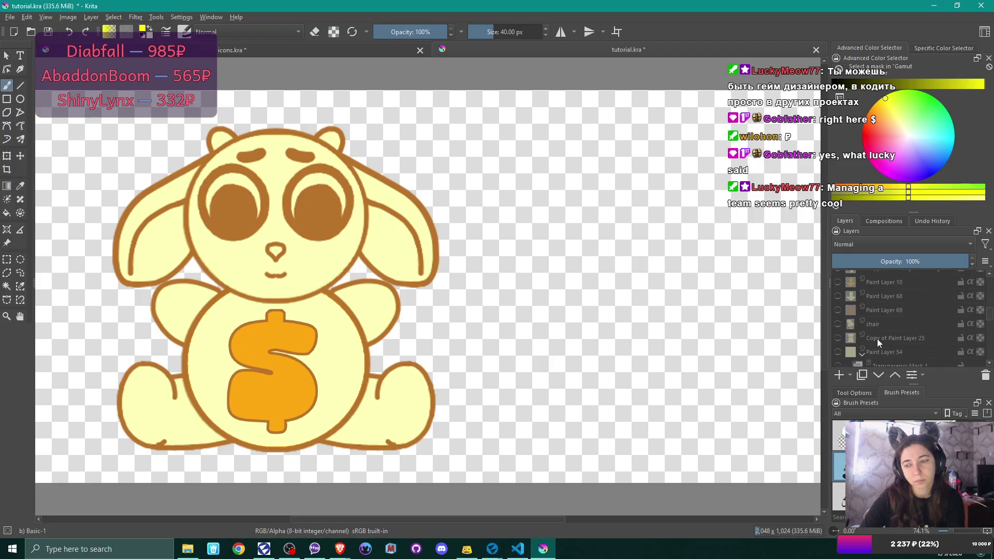
scroll(877, 338, down, 8)
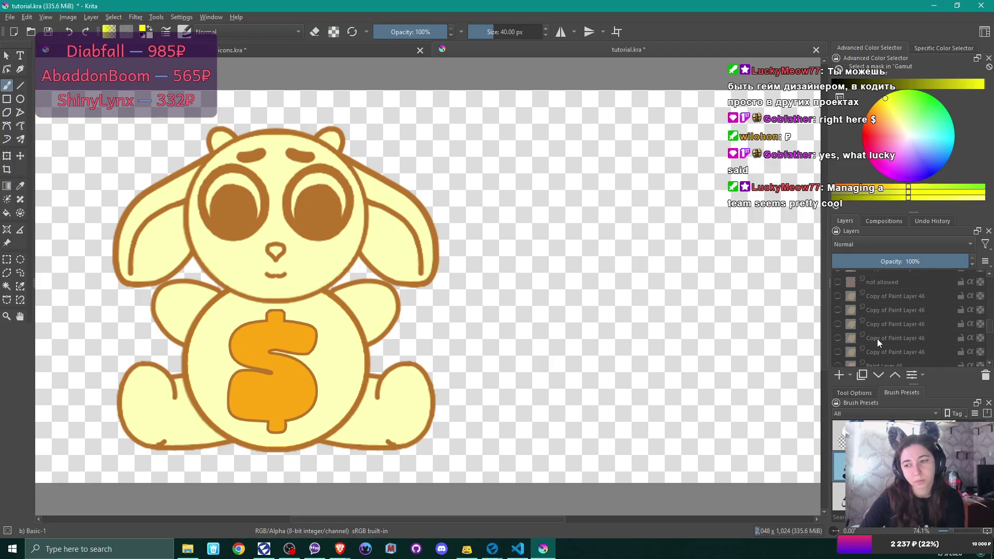
scroll(877, 342, down, 4)
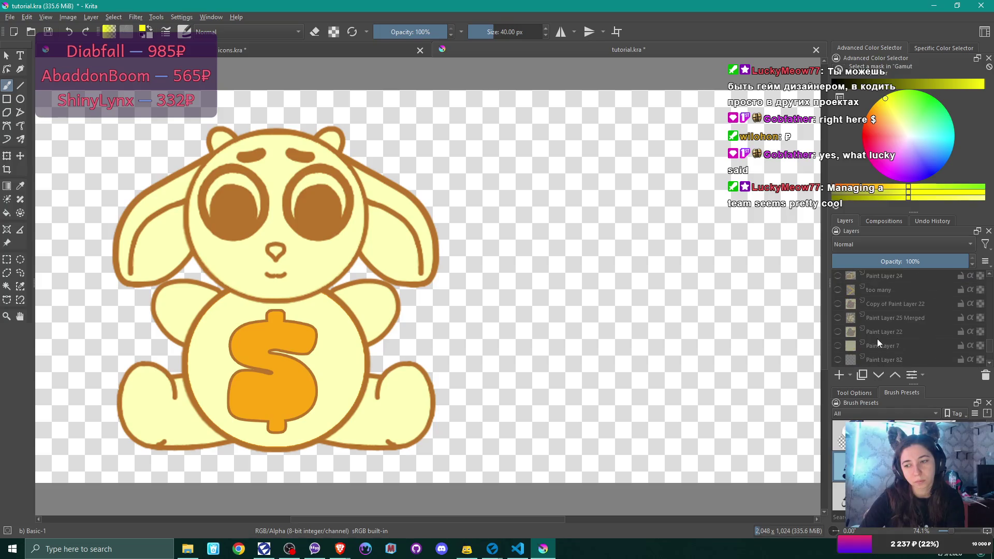
Hide the plushie body layer so only the orange outlined dollar sign remains visible.
click(841, 310)
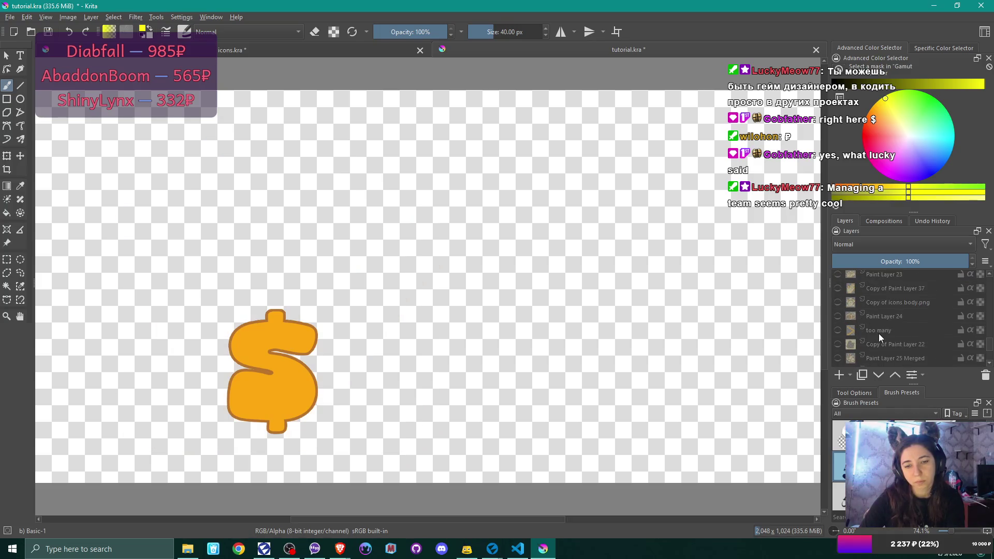
scroll(886, 343, down, 5)
scroll(887, 341, down, 5)
scroll(887, 340, down, 6)
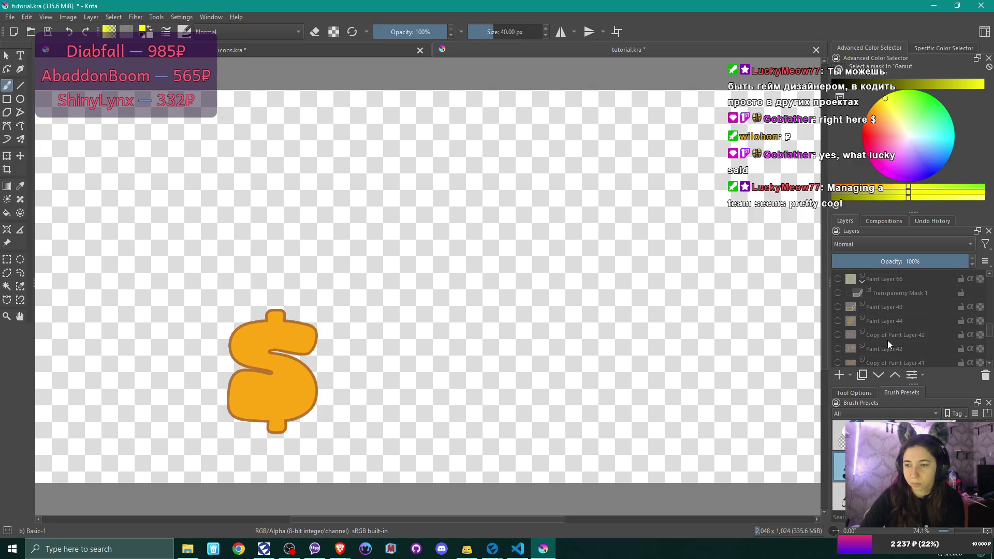
scroll(887, 341, up, 5)
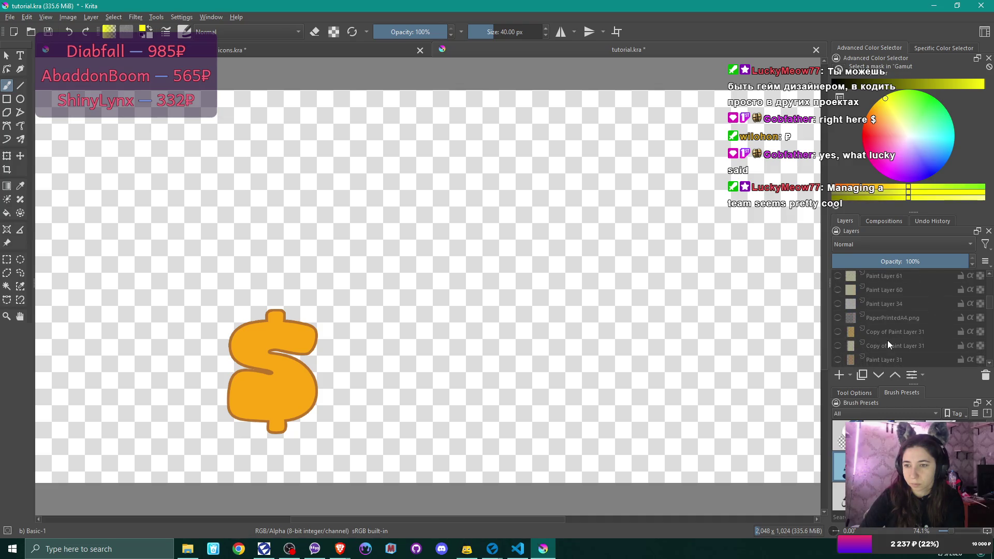
mouse_move(887, 339)
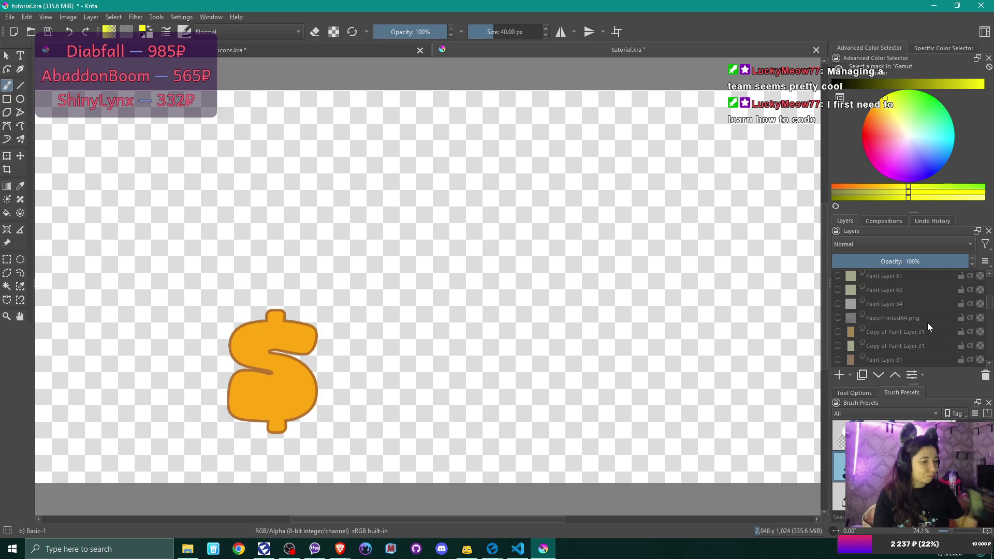
Move the dollar sign to the canvas centre and add an empty Paint Layer 85 above it.
scroll(910, 293, down, 5)
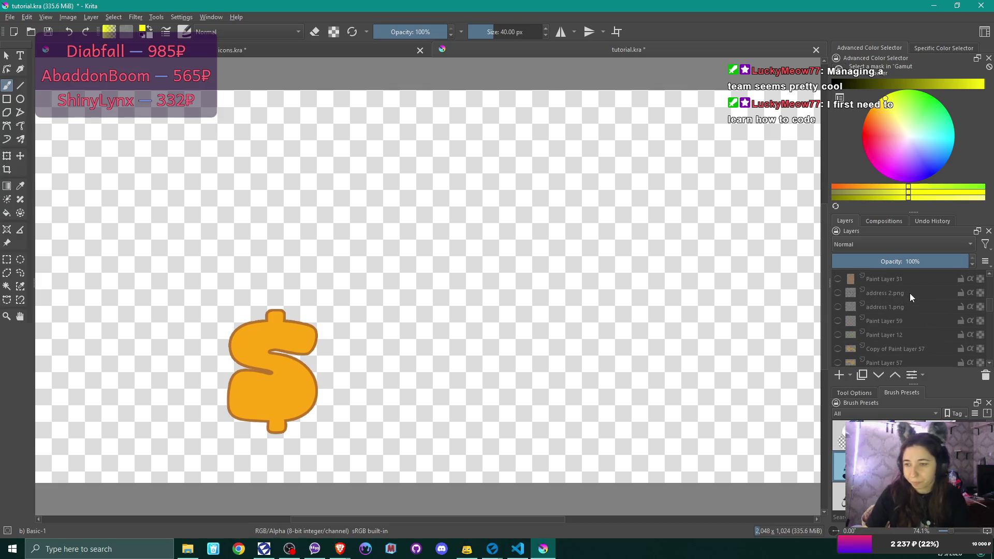
scroll(911, 294, down, 5)
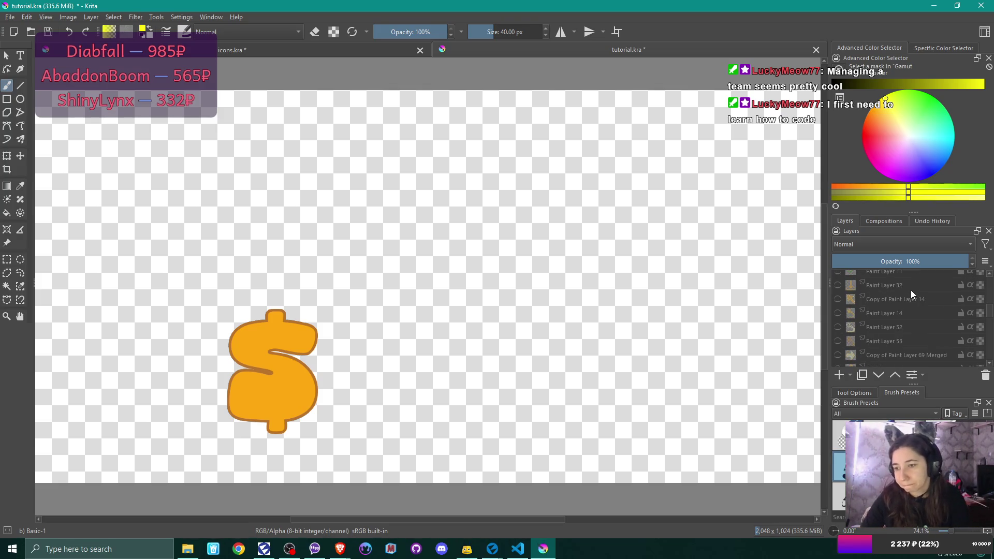
scroll(912, 290, down, 3)
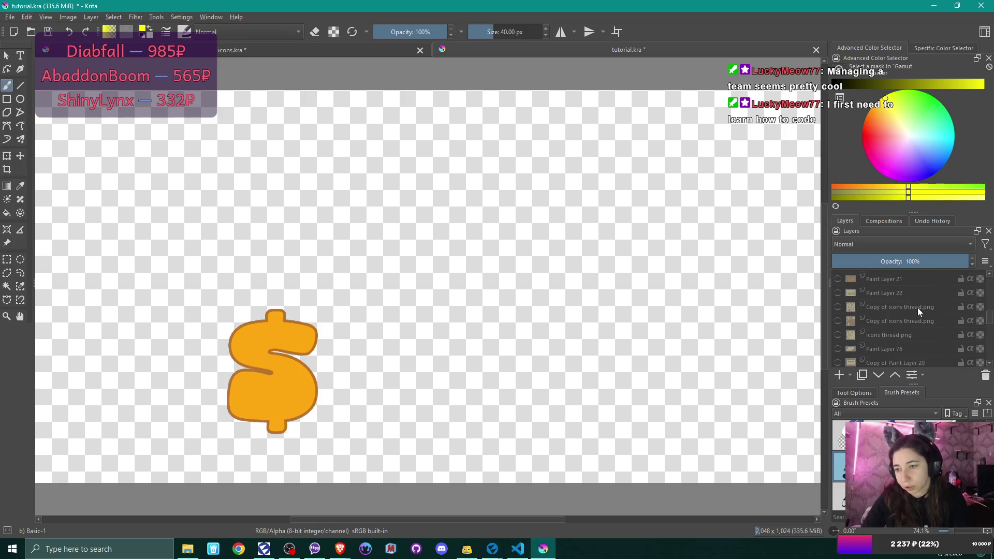
scroll(923, 304, down, 5)
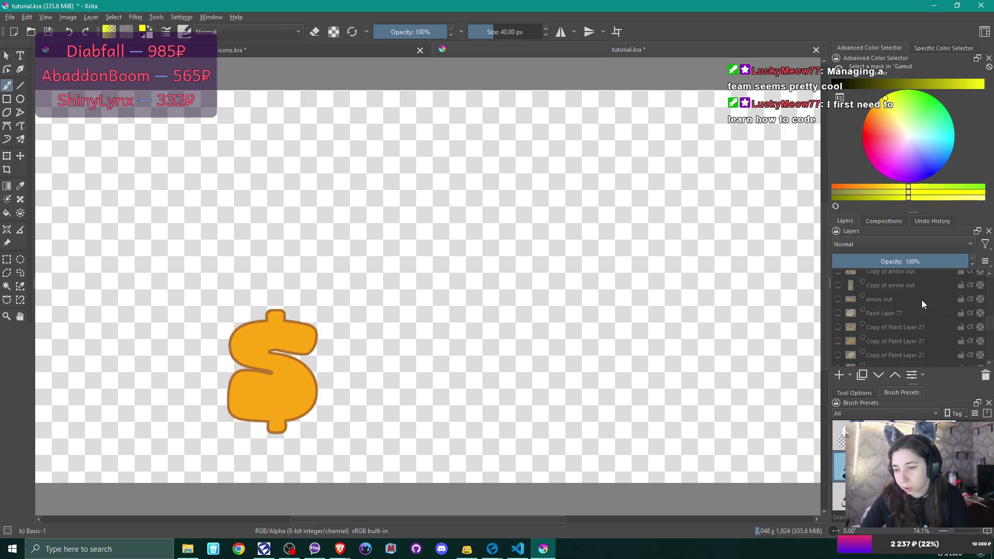
scroll(923, 304, up, 8)
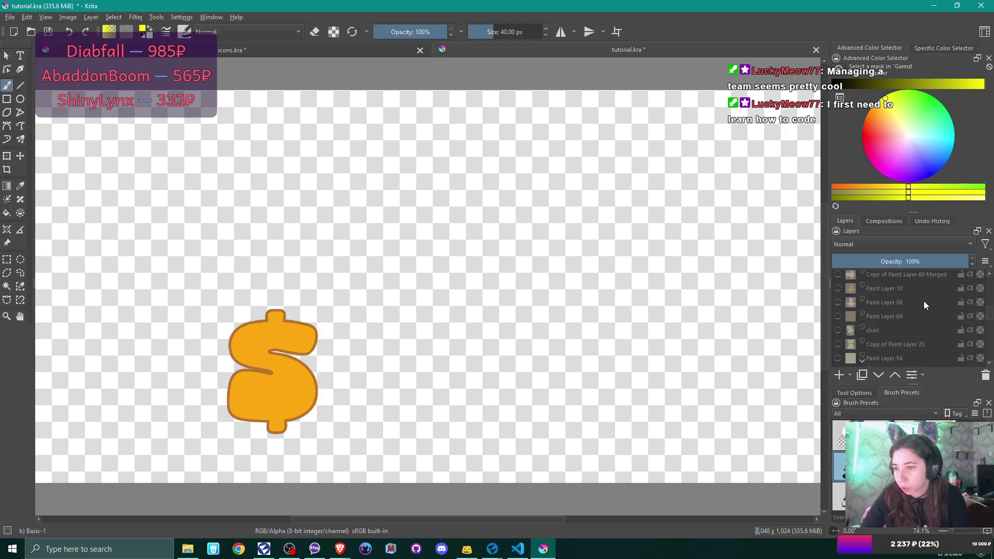
scroll(924, 304, up, 5)
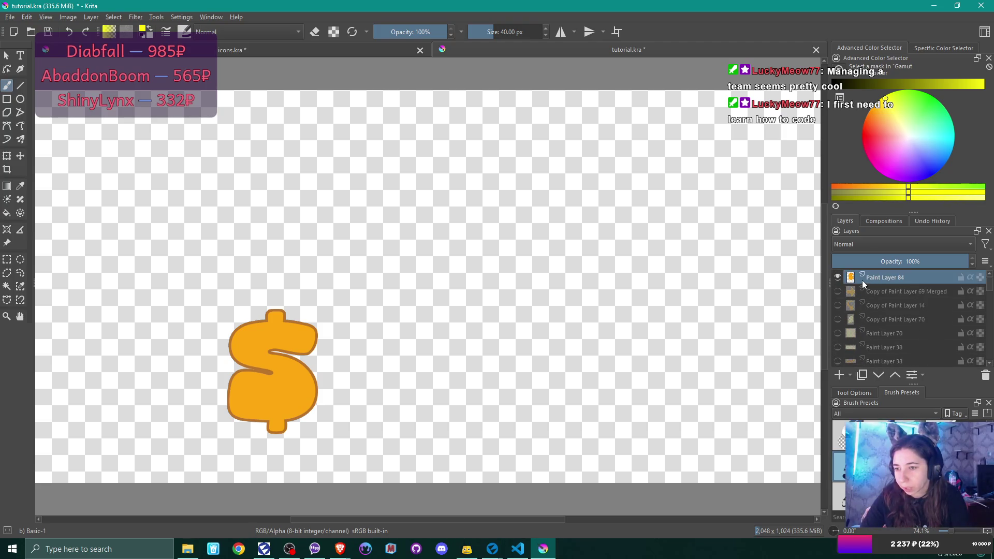
click(20, 155)
mouse_move(283, 383)
mouse_down()
mouse_move(461, 296)
mouse_move(412, 266)
mouse_up()
key(minus)
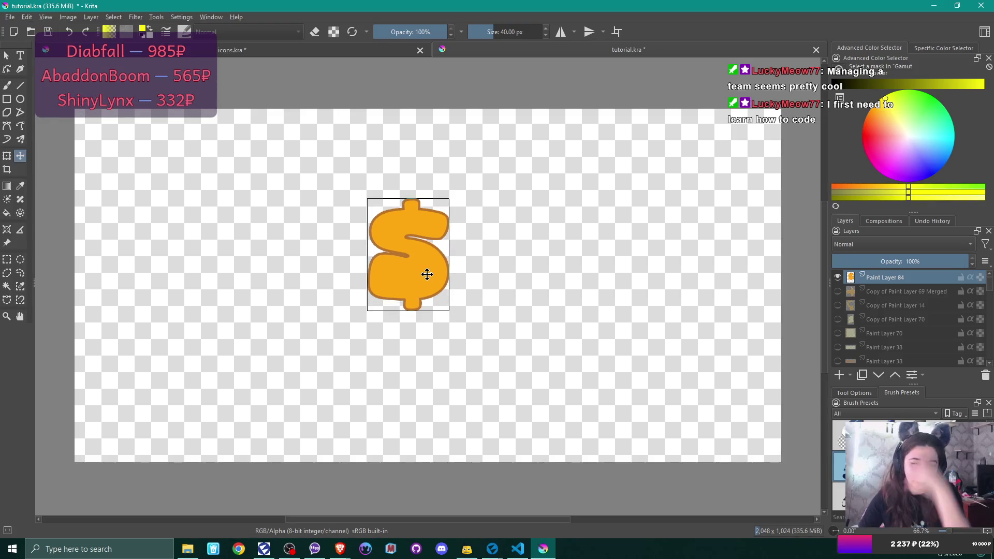
mouse_move(427, 274)
mouse_down()
mouse_move(450, 355)
mouse_move(443, 345)
mouse_up()
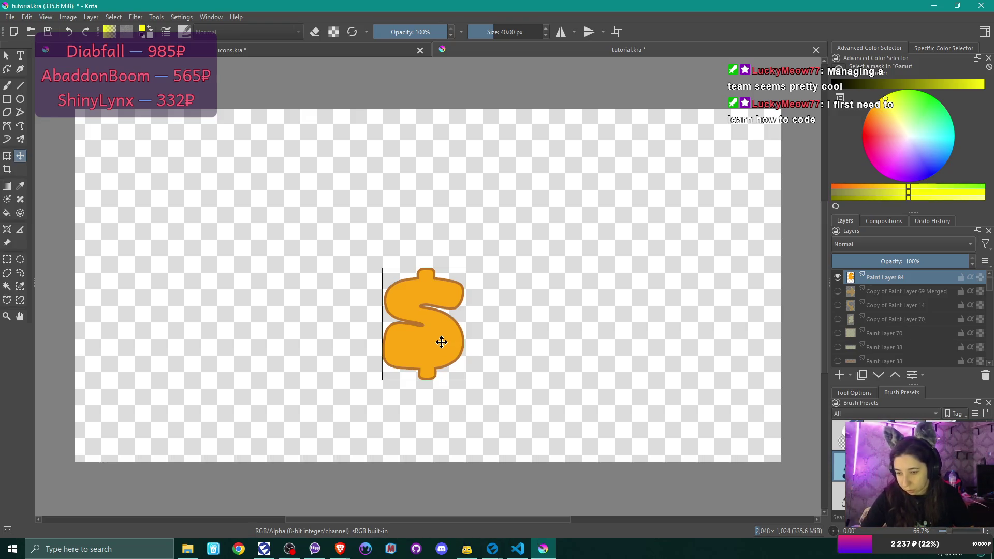
drag(437, 328, 439, 317)
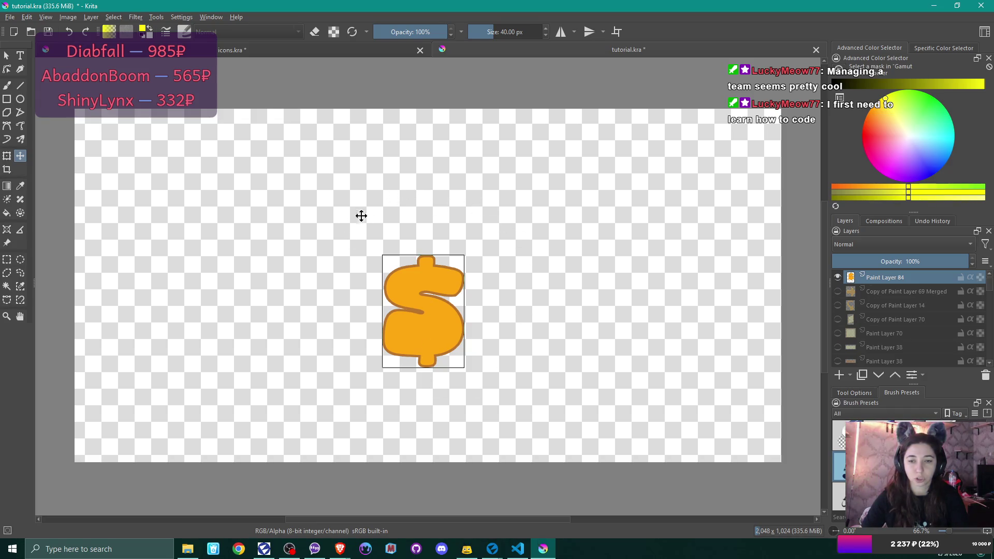
mouse_move(426, 318)
mouse_down()
mouse_move(426, 269)
mouse_move(427, 291)
mouse_up()
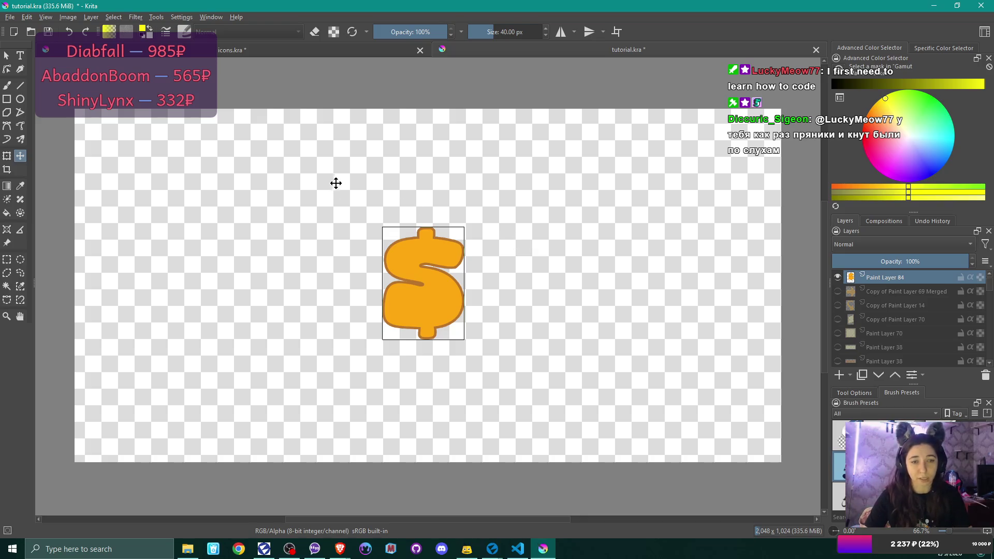
click(835, 374)
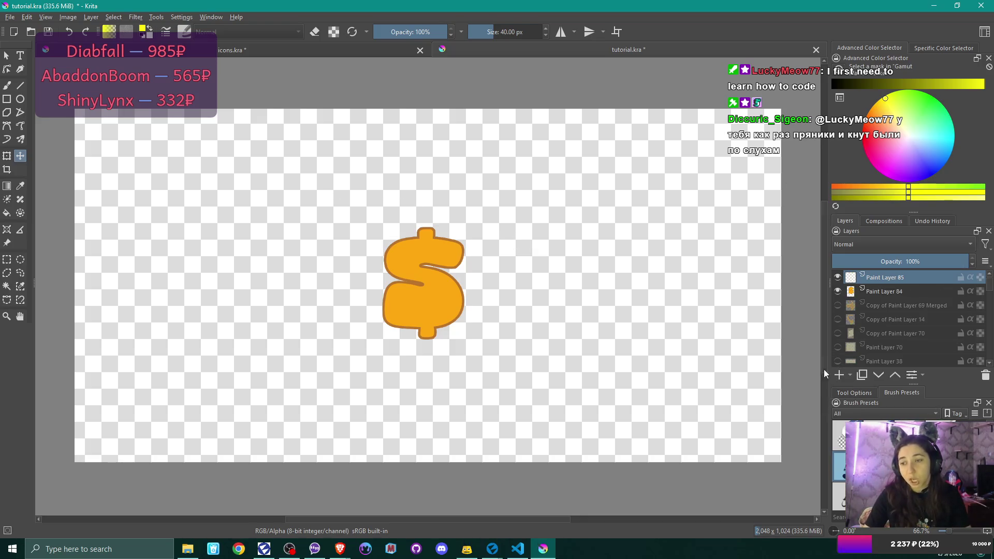
Select the Ellipse tool and sample the dollar sign's orange, keeping arrow and card layers hidden.
click(21, 99)
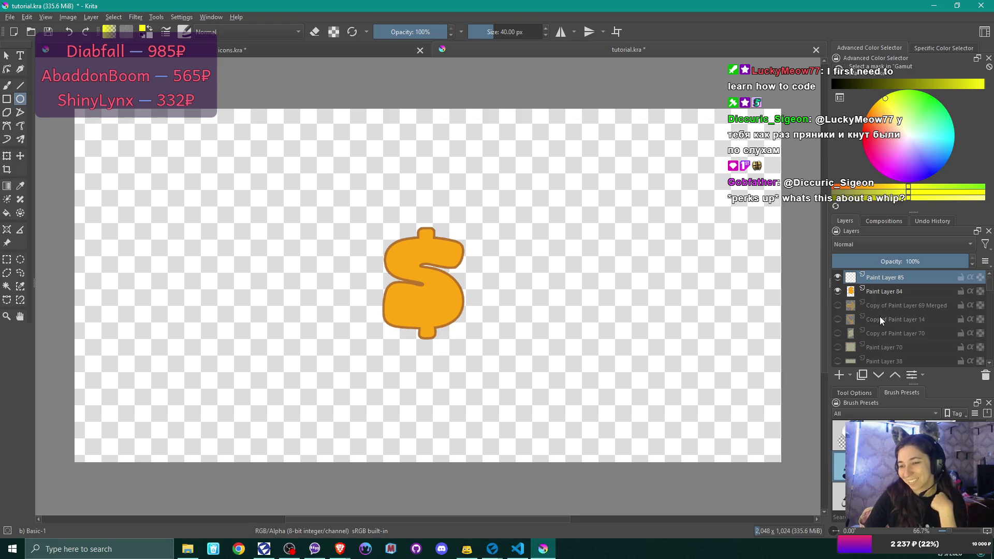
click(838, 306)
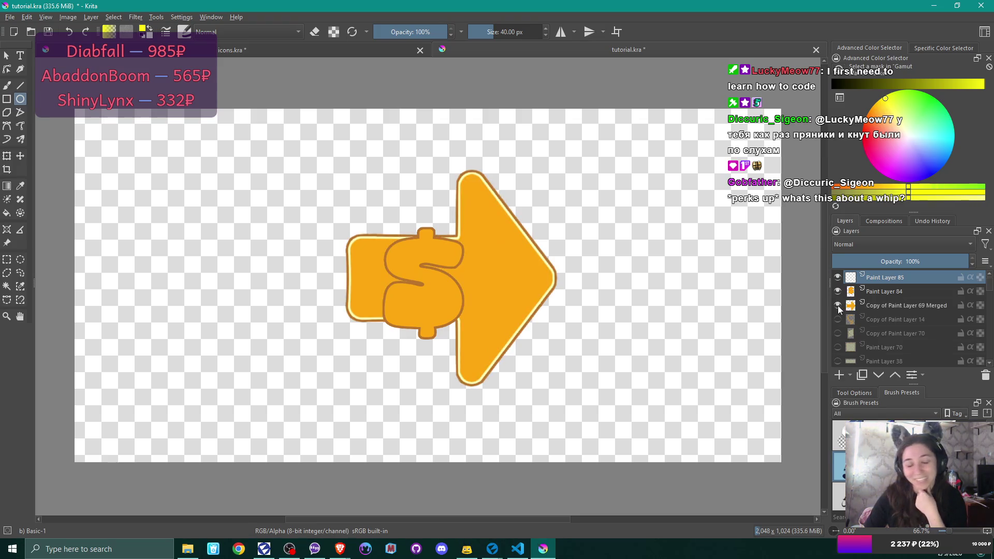
click(837, 305)
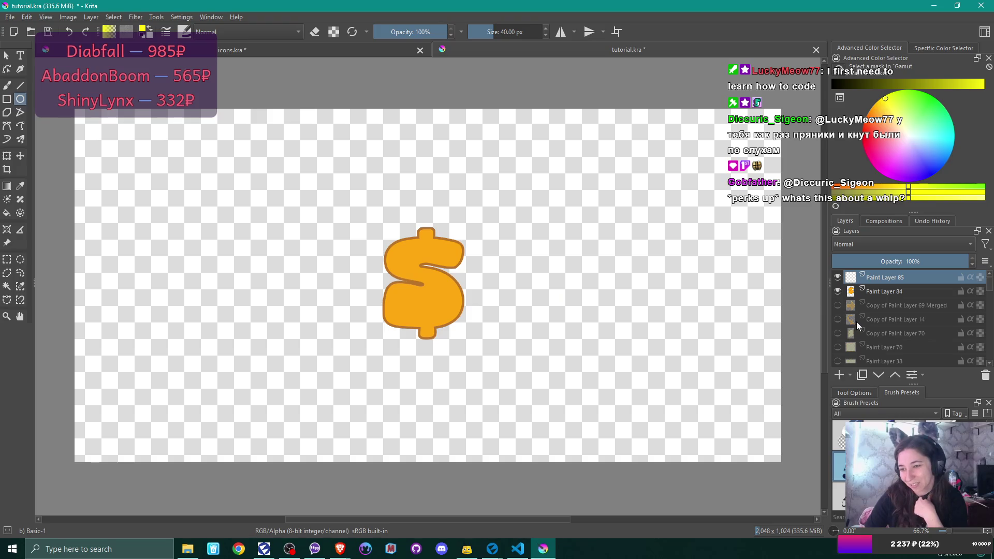
click(838, 334)
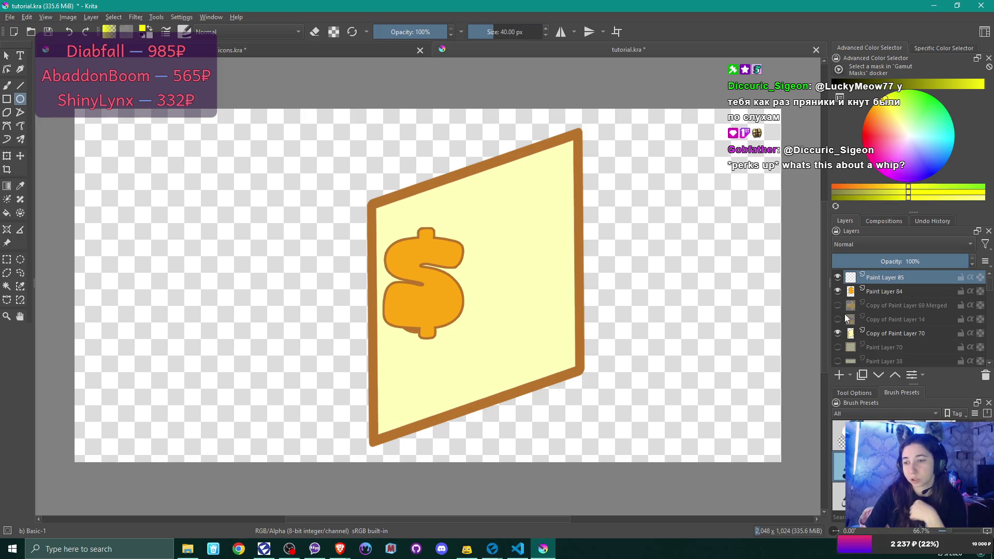
click(838, 333)
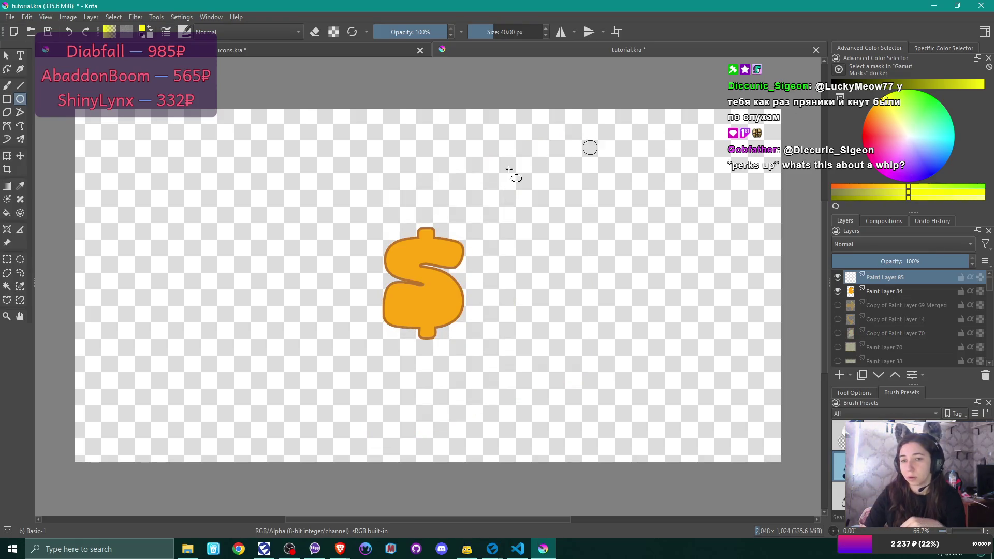
ctrl+click(437, 250)
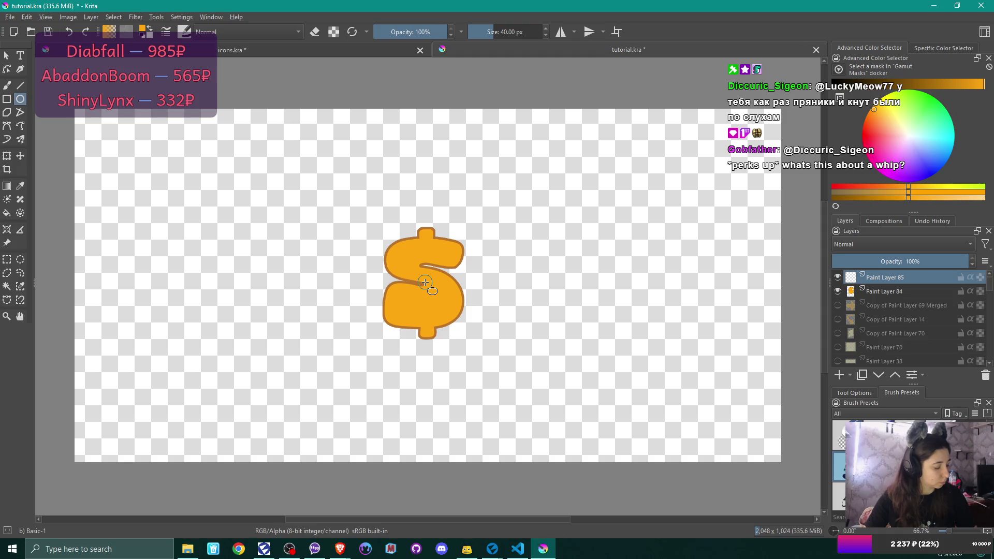
Draw a thick orange ellipse ring around the dollar sign on Paint Layer 85 and centre it.
key(ctrl+z)
key(ctrl+z)
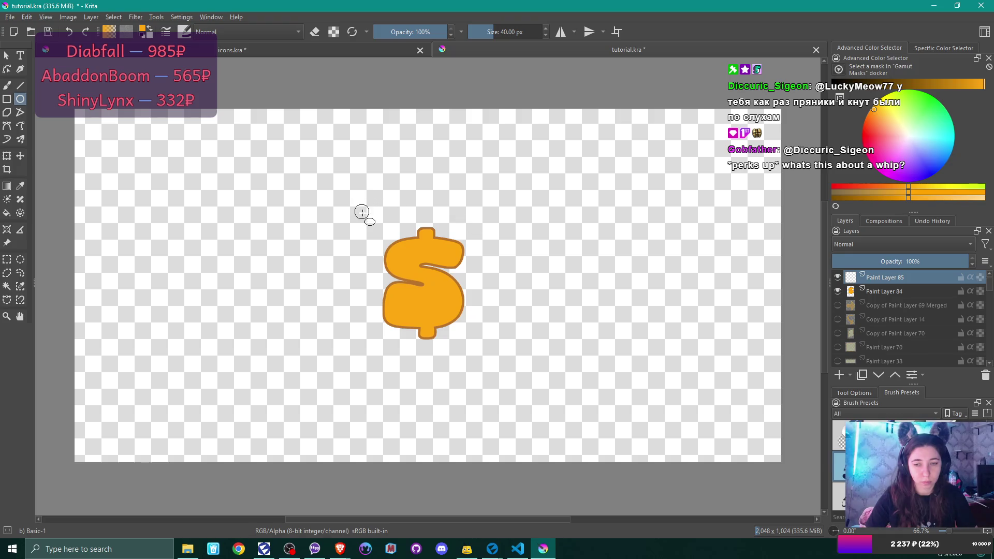
click(424, 283)
mouse_move(425, 283)
mouse_down()
mouse_move(466, 216)
mouse_move(513, 171)
mouse_up()
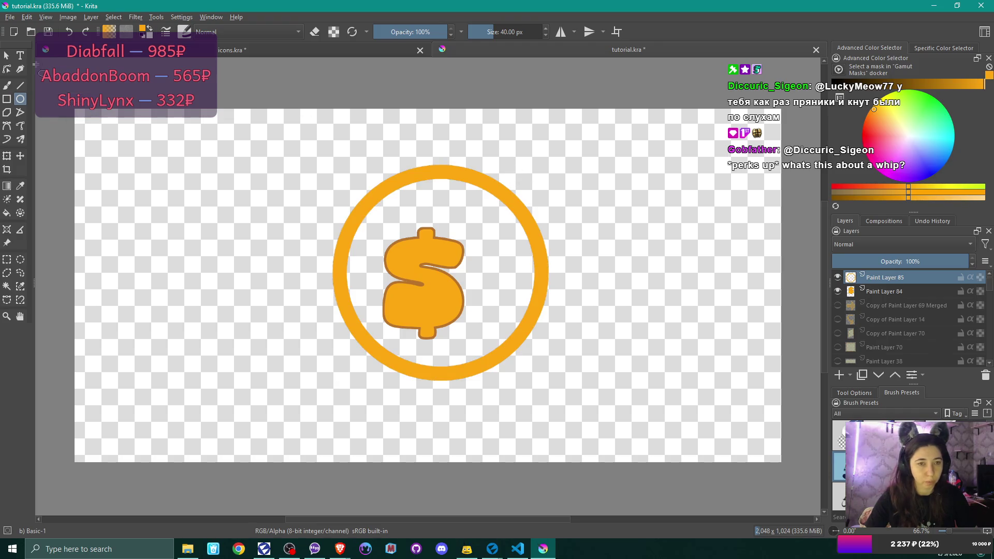
click(20, 156)
drag(456, 241, 440, 249)
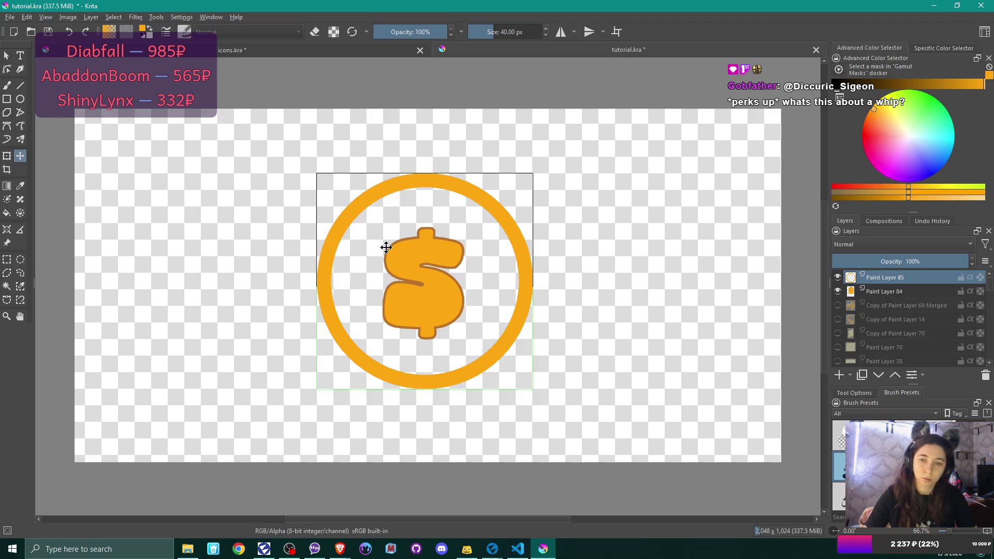
Scale the orange ring down slightly with Ctrl+T and recentre it on the dollar sign.
key(ctrl+t)
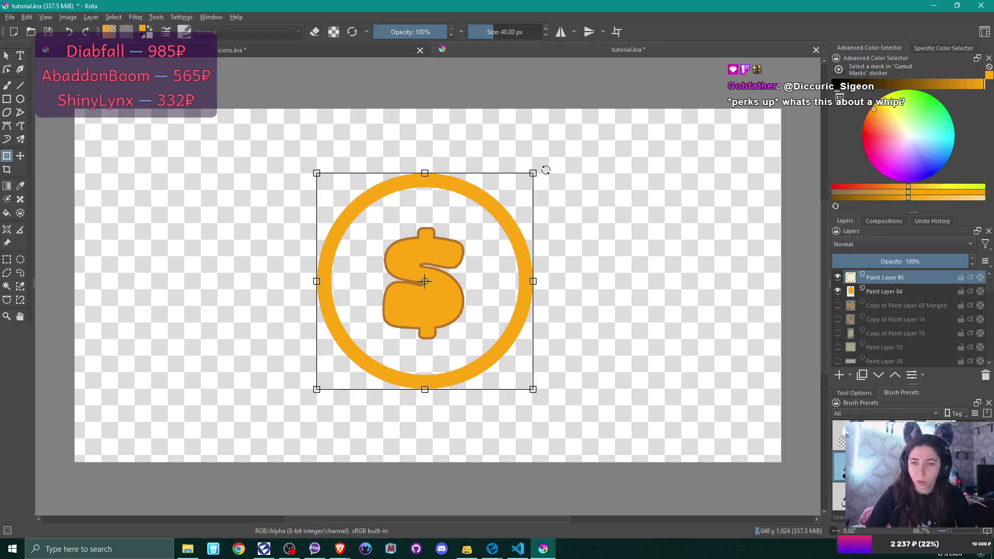
drag(534, 173, 523, 182)
drag(492, 215, 497, 213)
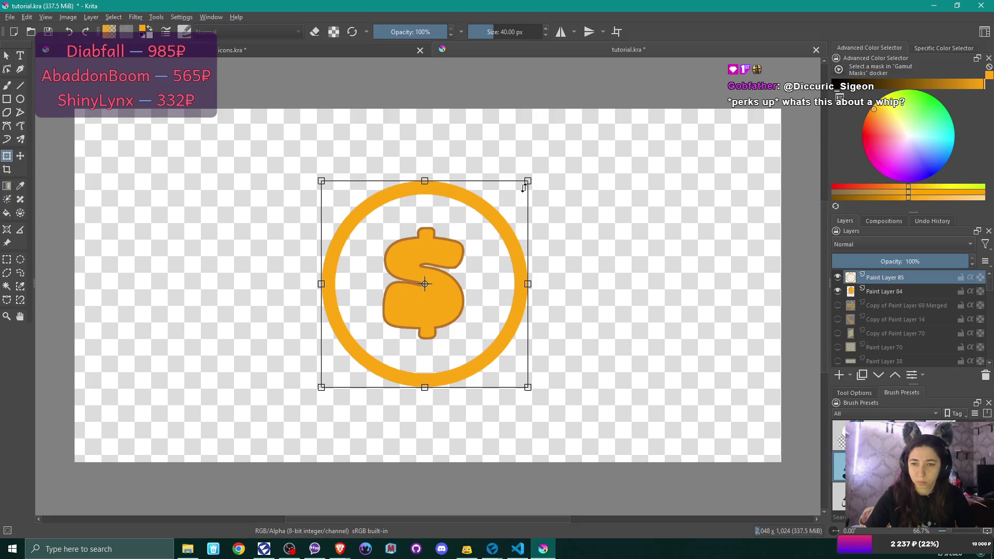
mouse_move(528, 181)
mouse_down()
mouse_move(498, 221)
mouse_move(512, 197)
mouse_up()
mouse_move(485, 231)
mouse_down()
mouse_move(497, 220)
mouse_move(489, 224)
mouse_up()
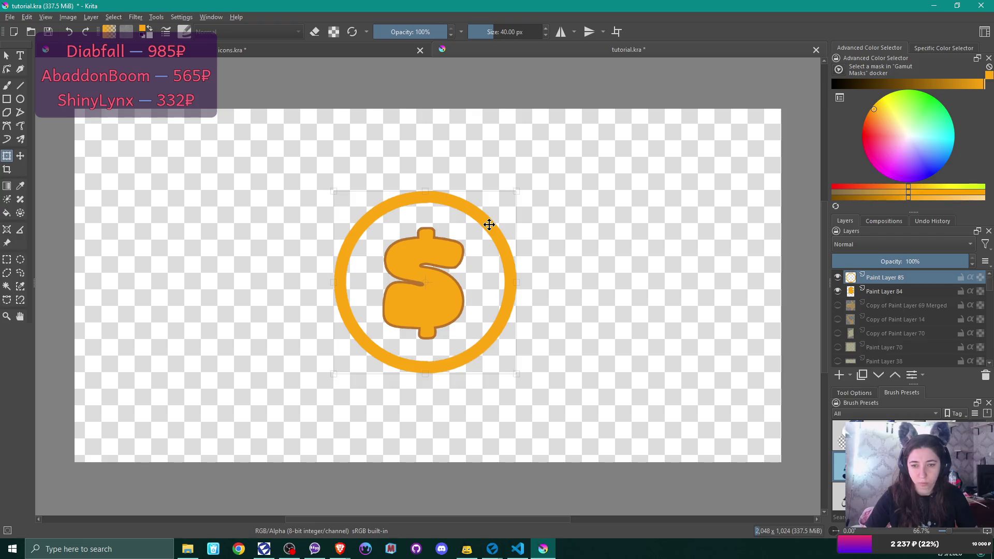
key(Return)
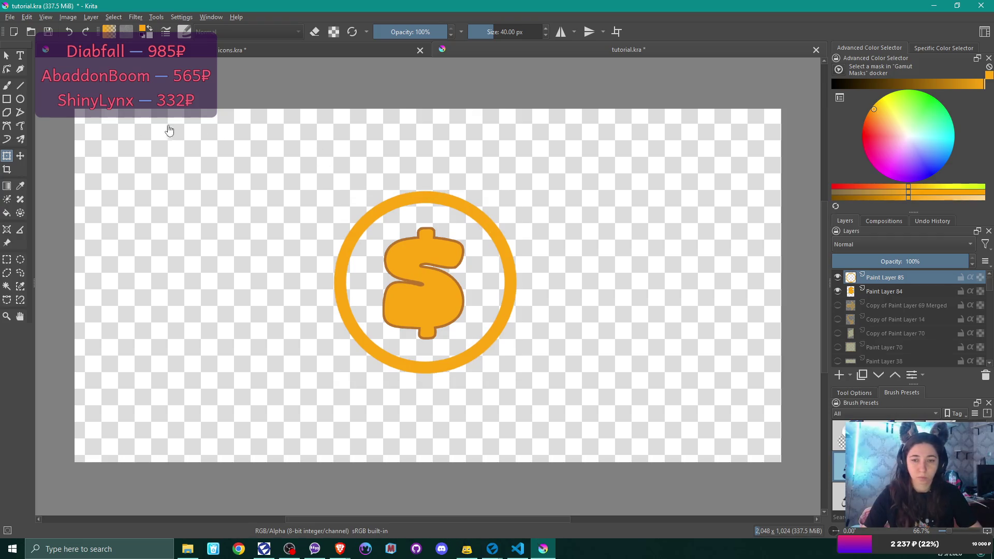
Erase the ring's lower-left section with the Freehand Brush in eraser mode.
click(7, 286)
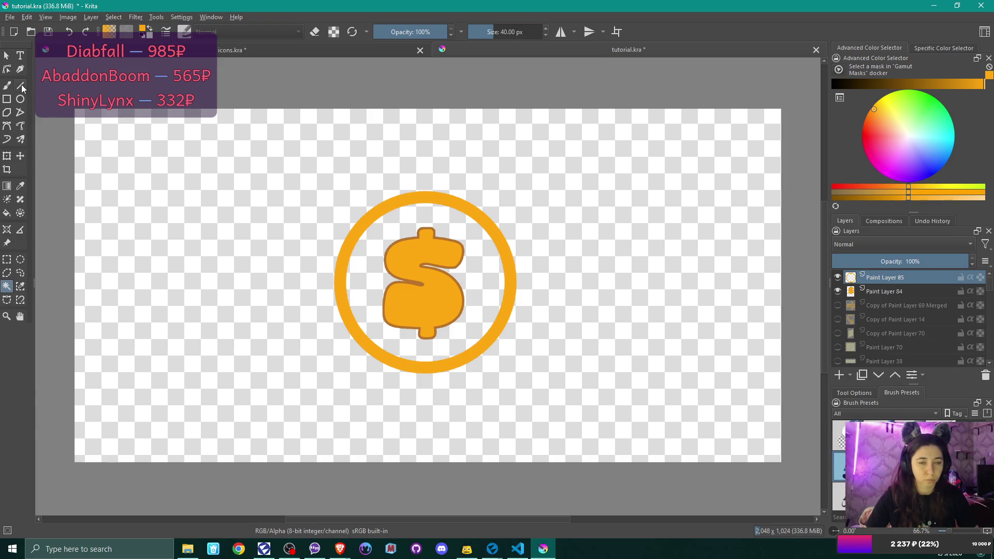
click(8, 88)
click(9, 89)
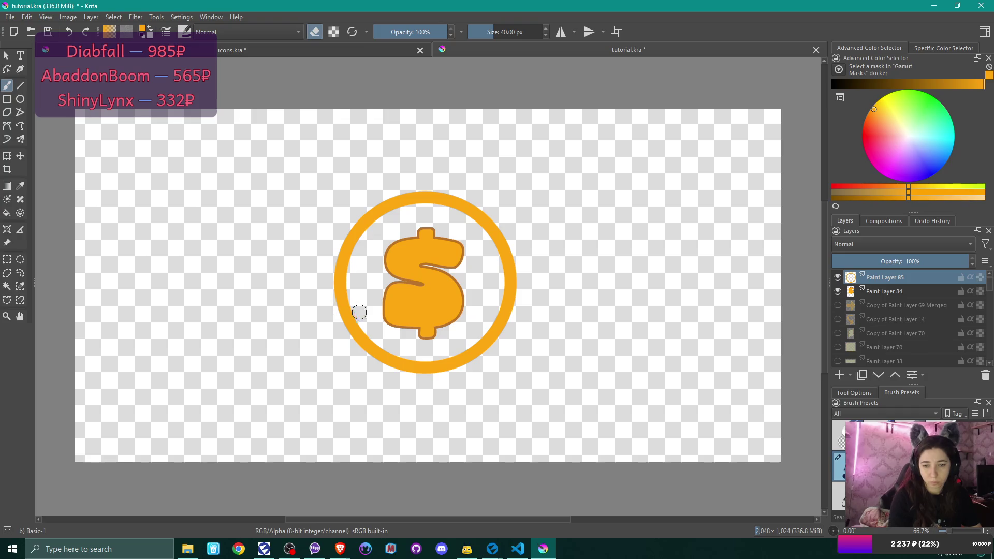
mouse_move(346, 306)
mouse_down()
mouse_move(344, 330)
mouse_move(391, 362)
mouse_up()
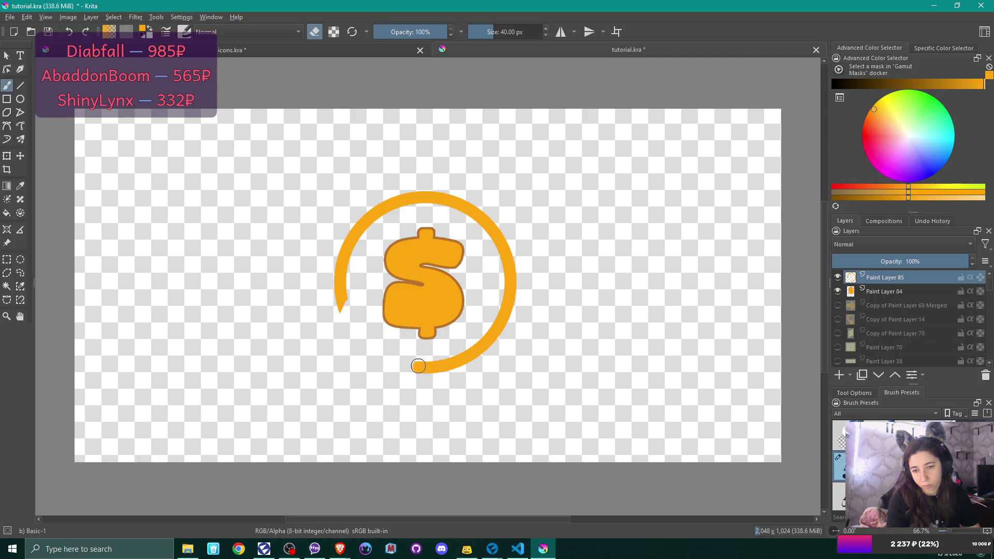
middle_click(424, 394)
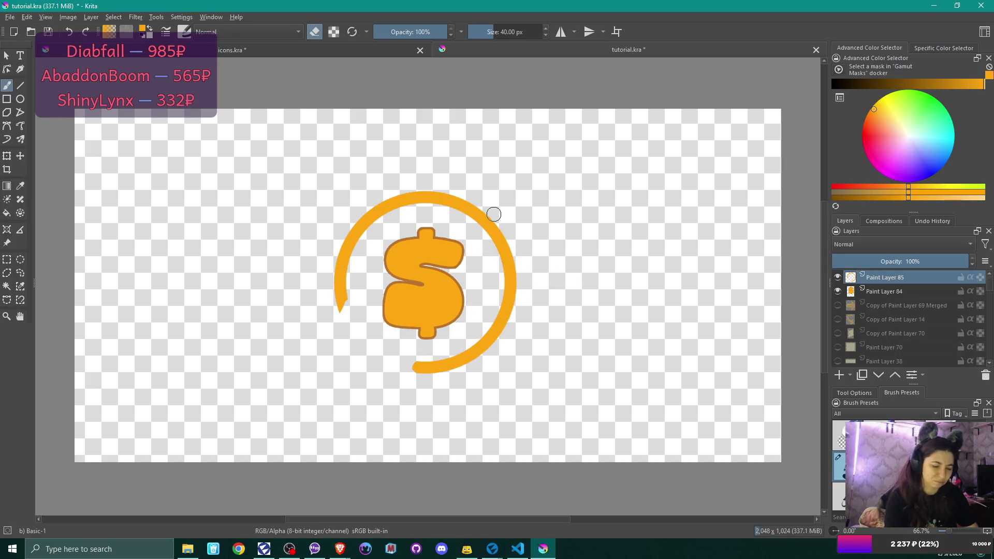
Clean up the area around the ring's lower end with the eraser.
scroll(494, 214, up, 5)
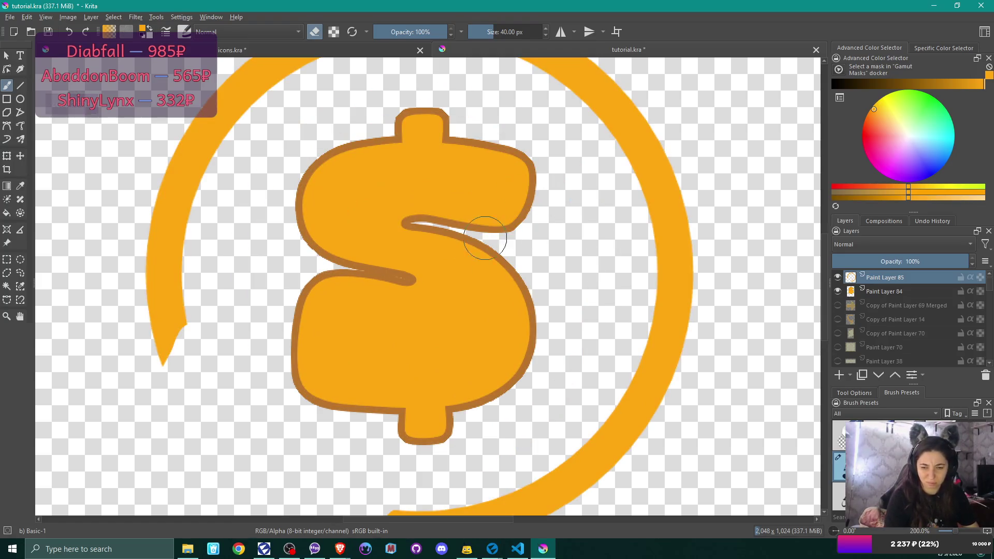
middle_click(492, 352)
drag(507, 387, 507, 284)
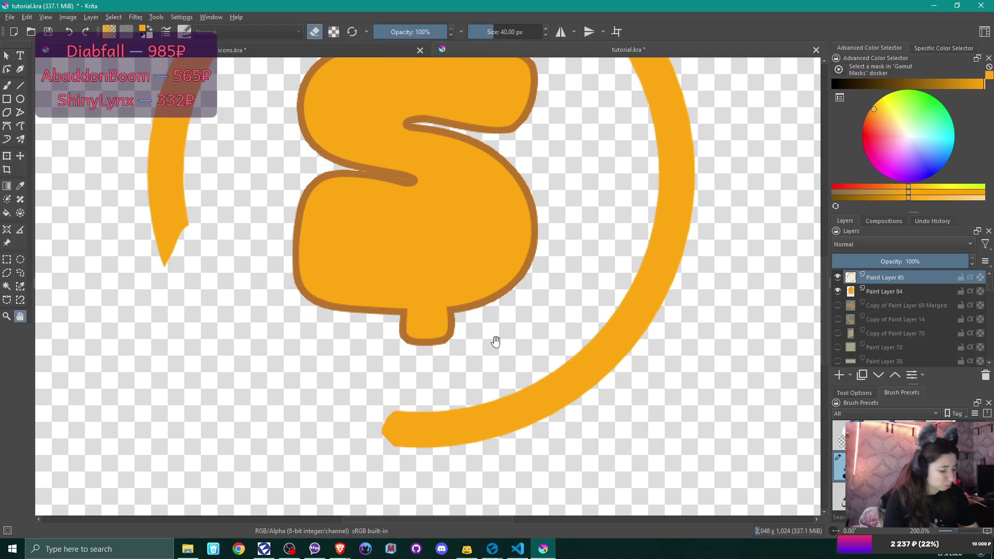
key(b)
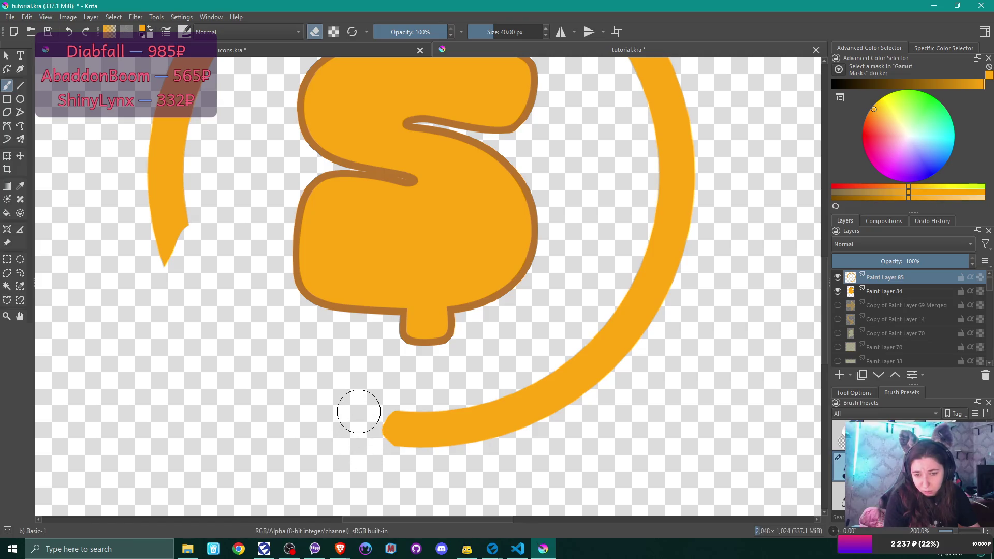
drag(367, 451, 362, 415)
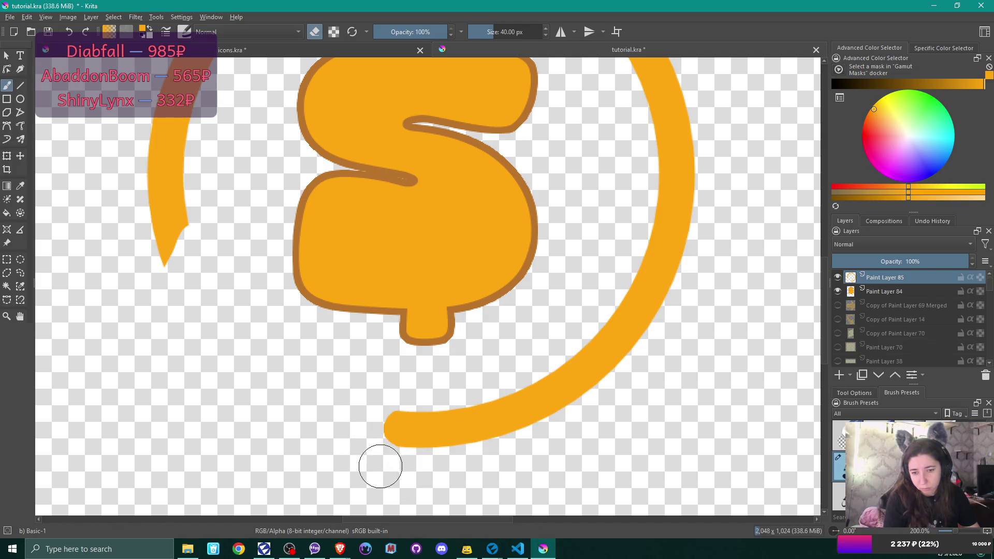
drag(386, 463, 410, 469)
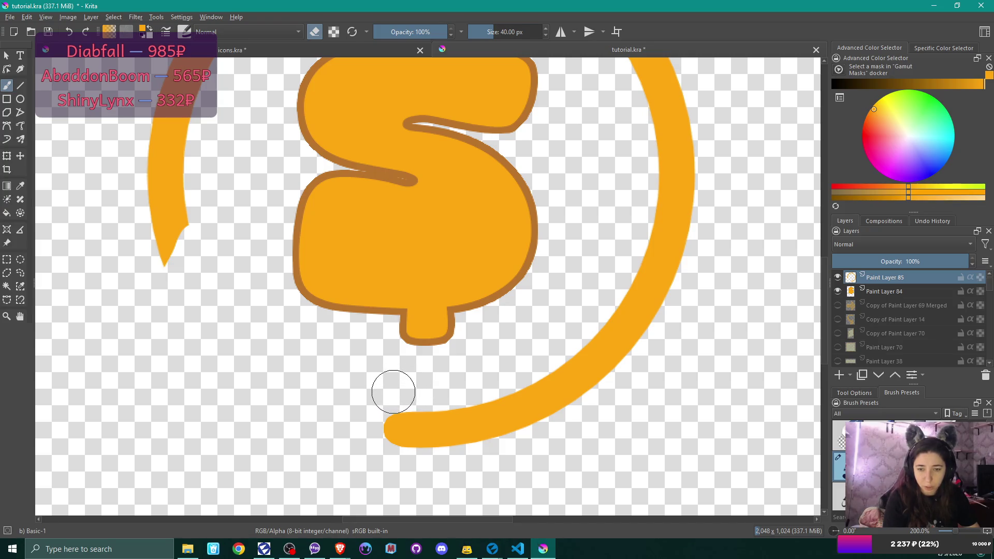
Round off the pointed tip at the arc's left end, then zoom out to the whole icon.
middle_click(356, 327)
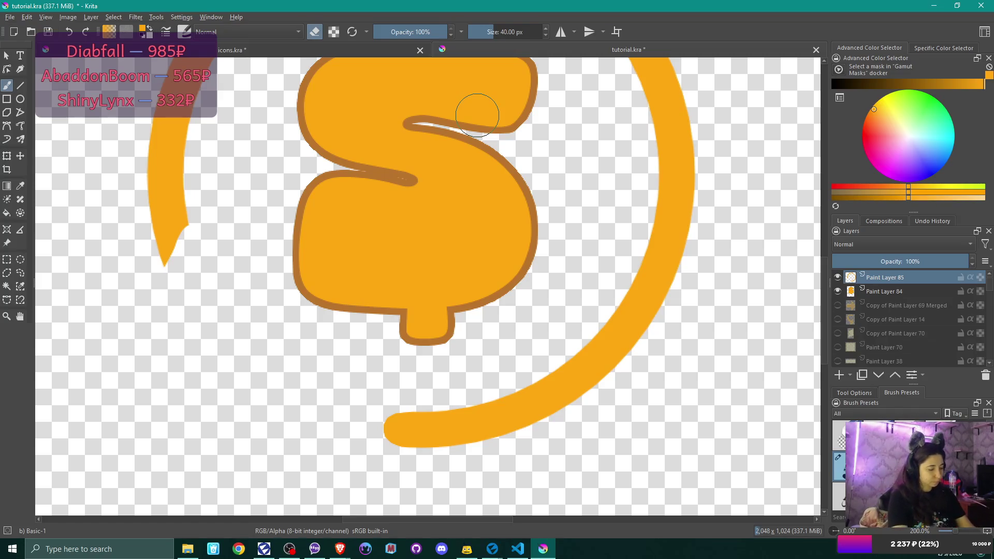
drag(193, 250, 166, 269)
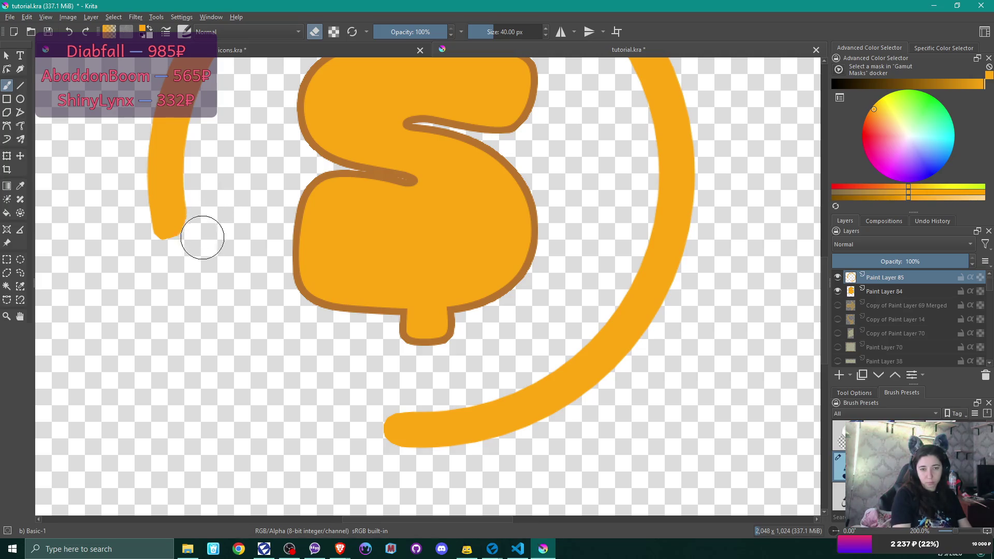
drag(160, 257, 148, 251)
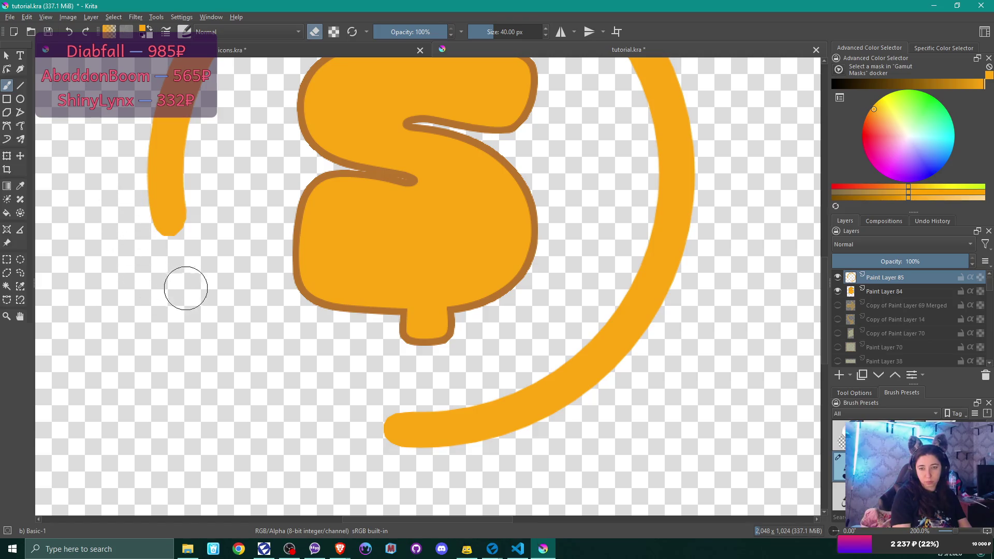
key(minus)
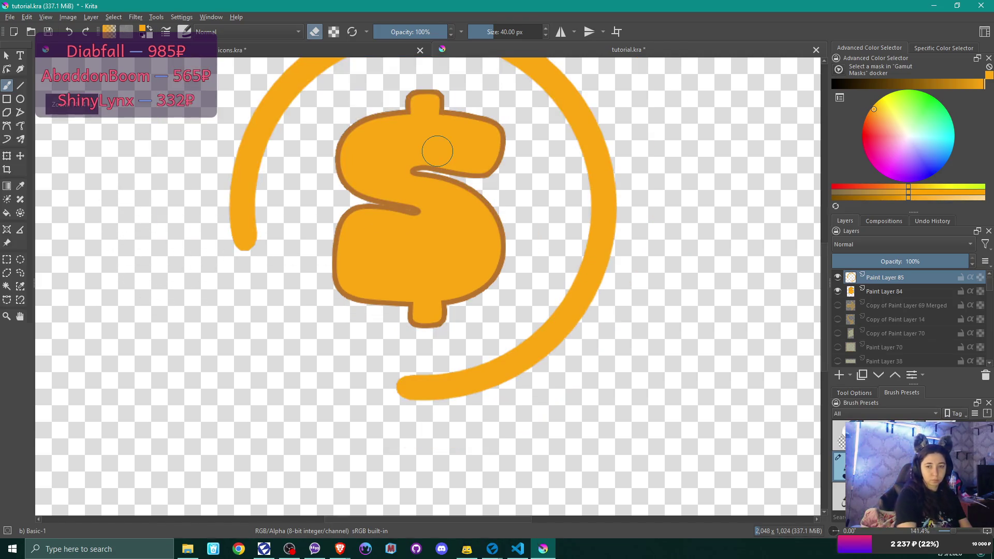
key(space)
drag(156, 265, 195, 348)
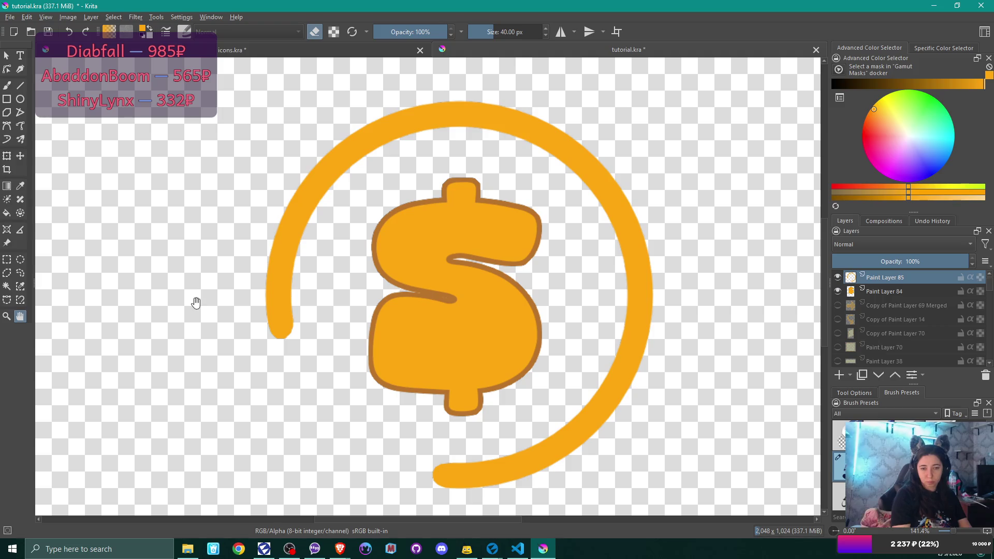
key(b)
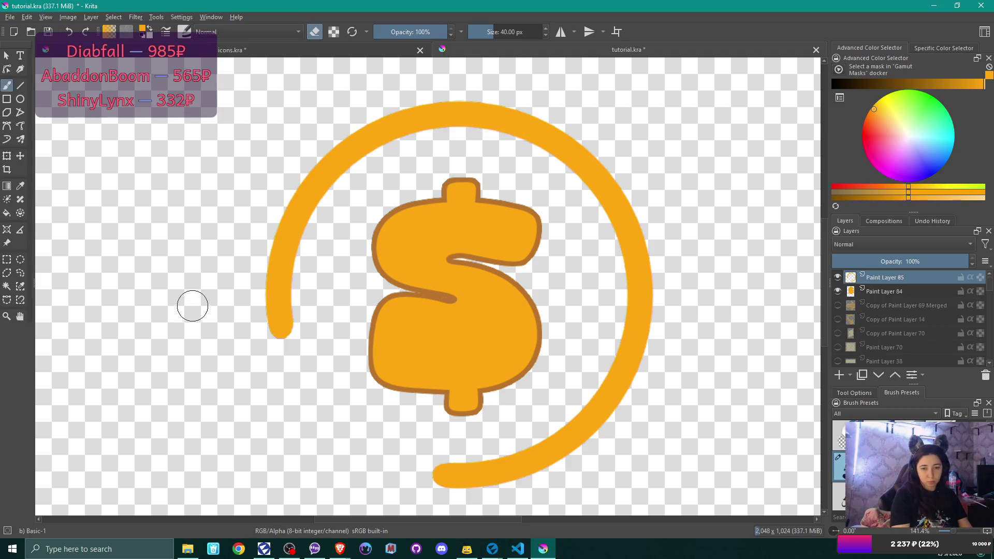
key(plus)
key(plus)
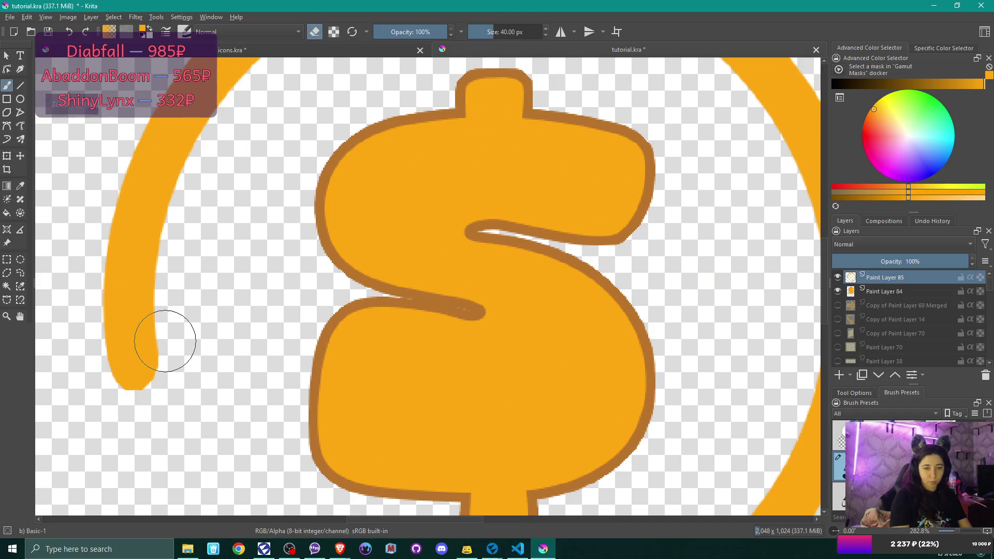
key(h)
mouse_move(186, 333)
mouse_down()
mouse_move(251, 329)
mouse_move(266, 310)
mouse_up()
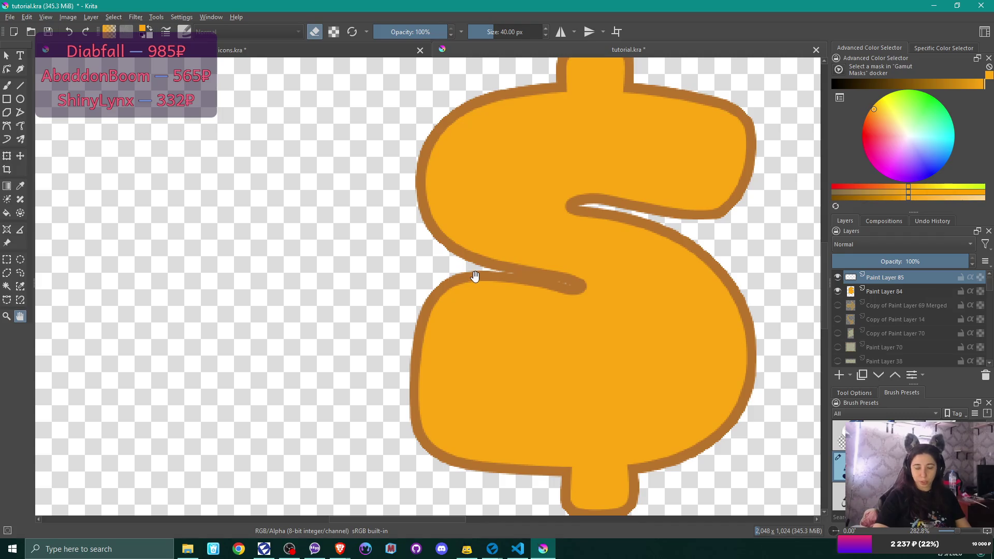
key(b)
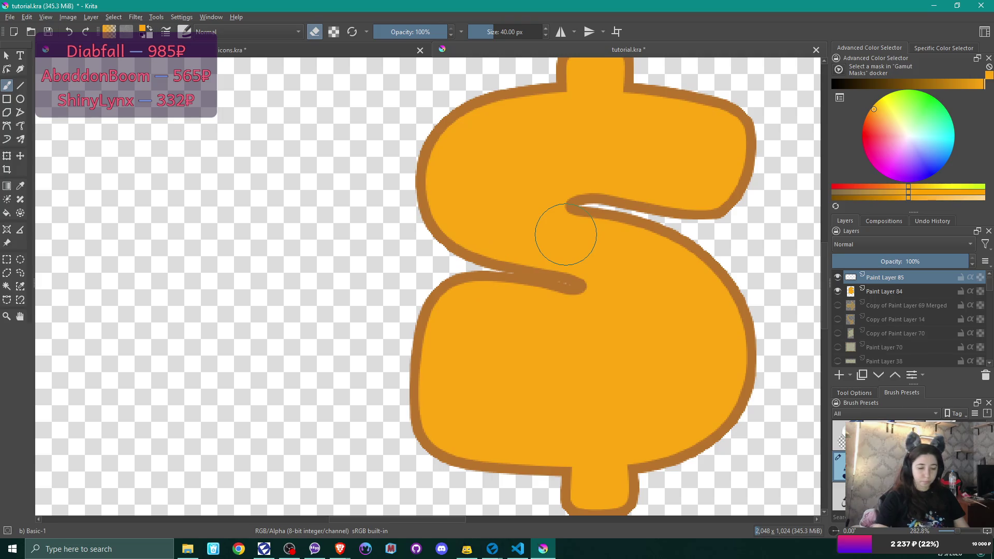
key(minus)
key(minus)
key(minus)
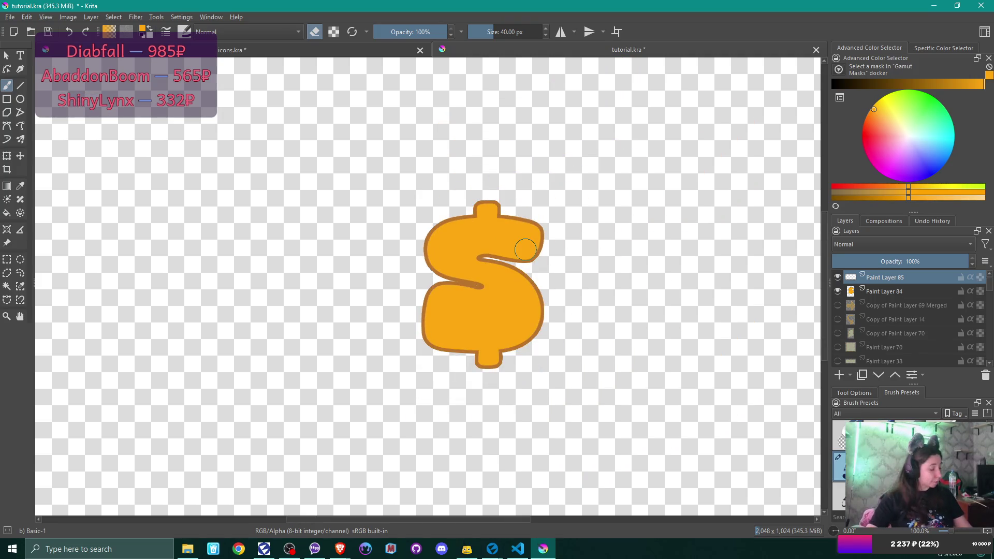
Save tutorial.kra, then close Krita and confirm saving icons.kra.
drag(359, 308, 473, 411)
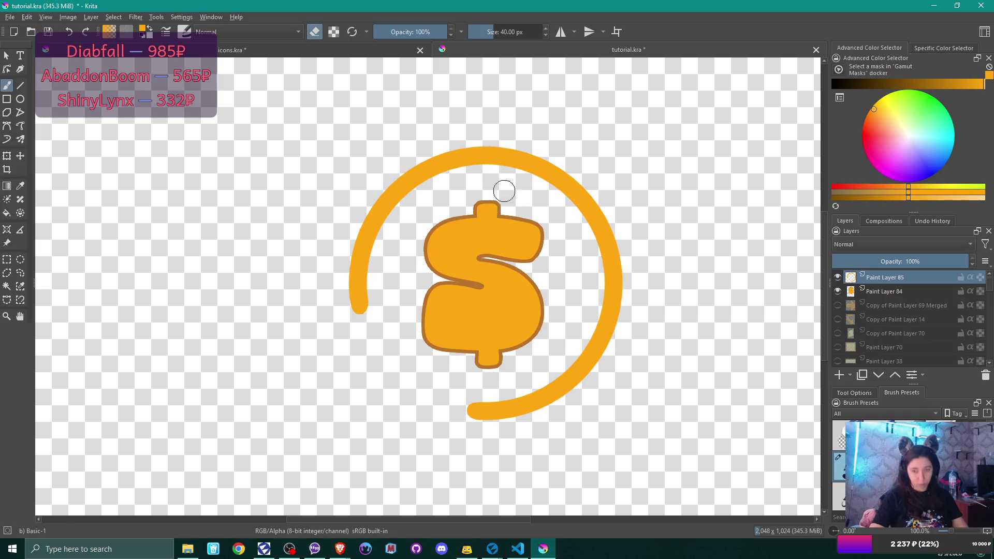
click(49, 31)
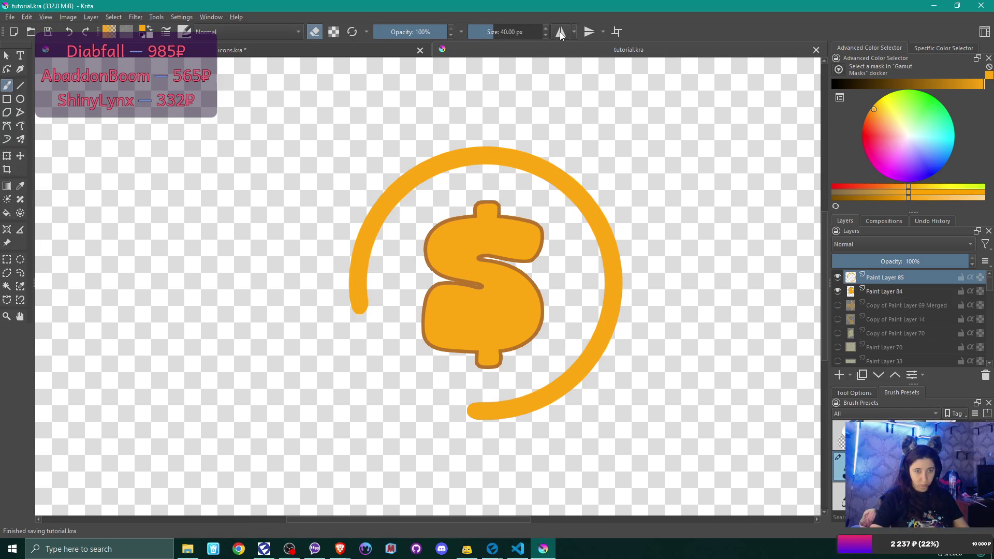
click(981, 6)
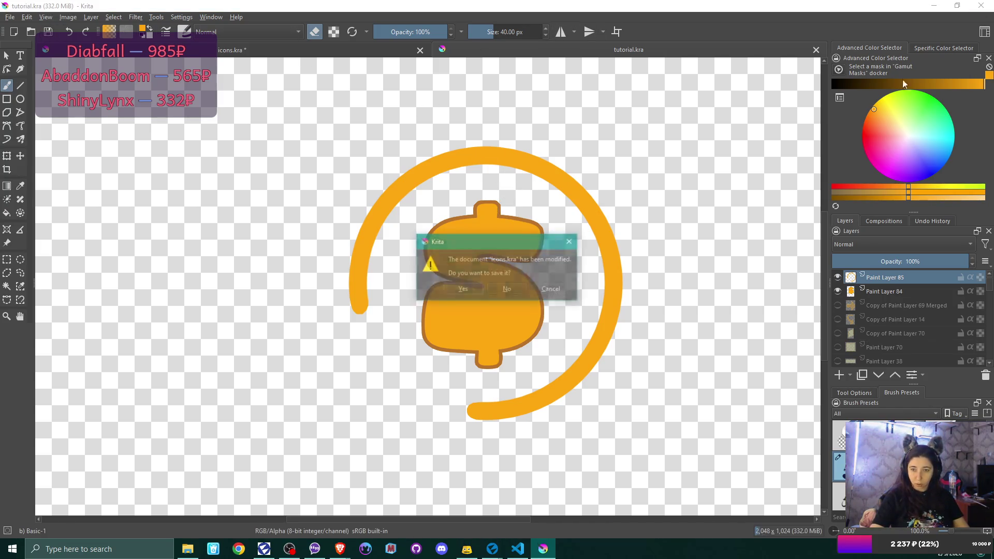
click(472, 289)
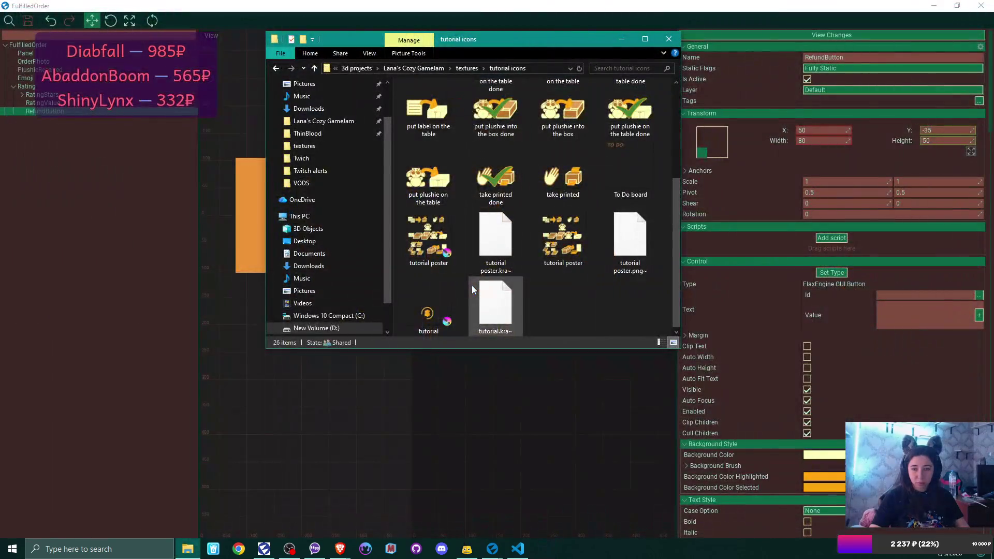
Select the tutorial file inside the tutorial icons folder in File Explorer.
click(437, 309)
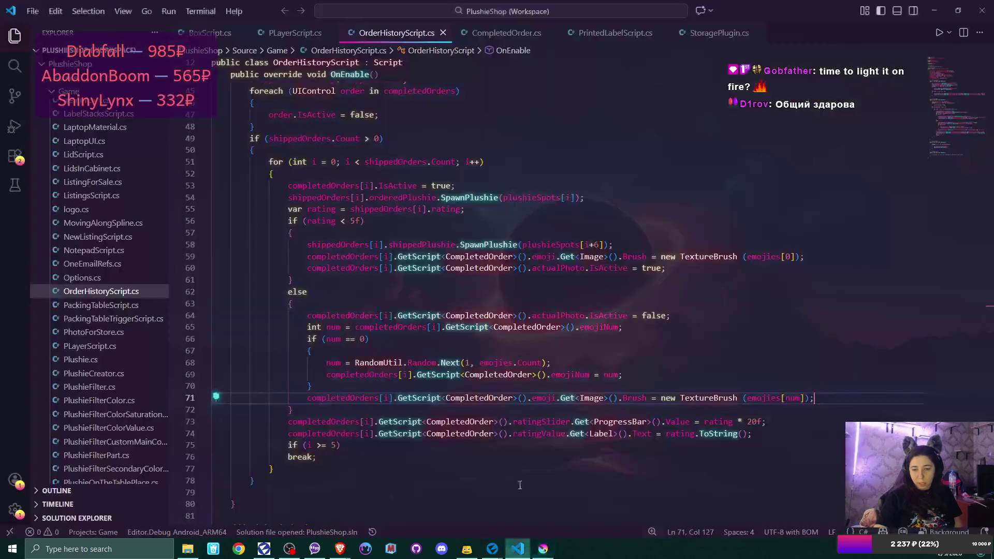
Glance at OrderHistoryScript.cs in VS Code, then return to tutorial.kra in Krita.
click(517, 548)
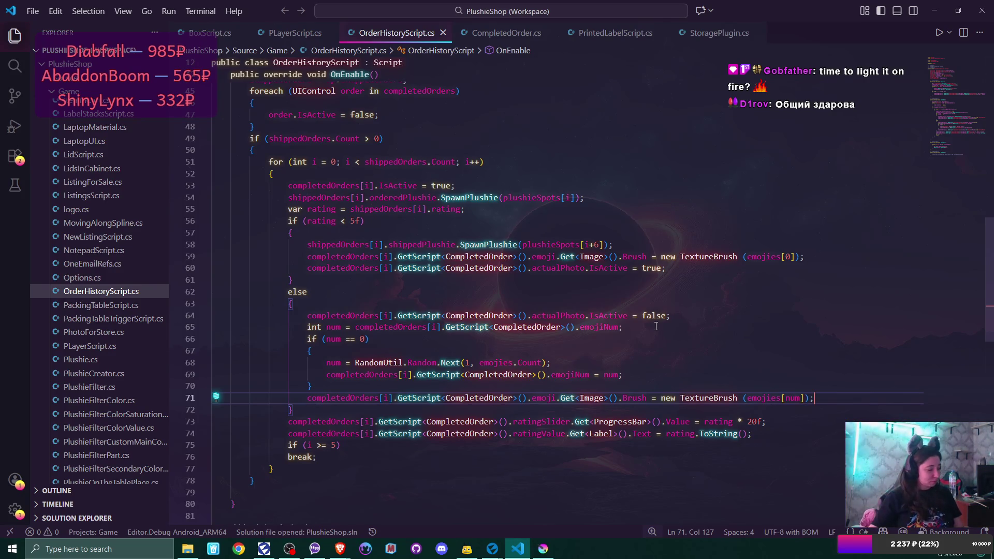
click(544, 549)
scroll(520, 269, down, 2)
scroll(523, 270, up, 2)
scroll(523, 239, up, 2)
scroll(523, 244, down, 2)
scroll(524, 234, up, 1)
scroll(524, 243, down, 1)
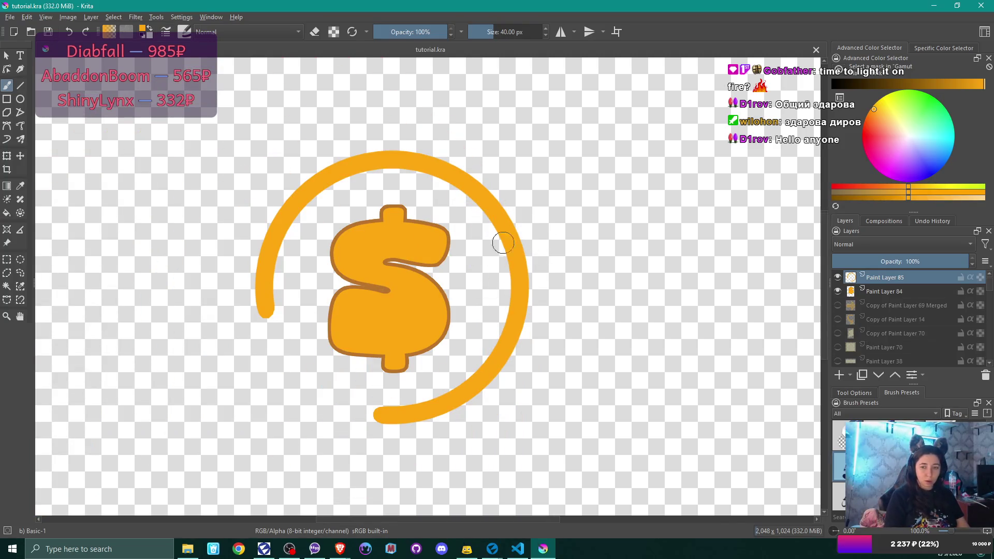
Zoom and pan to the ring's left end, painting and undoing a test orange stroke.
scroll(484, 288, up, 2)
scroll(484, 289, down, 1)
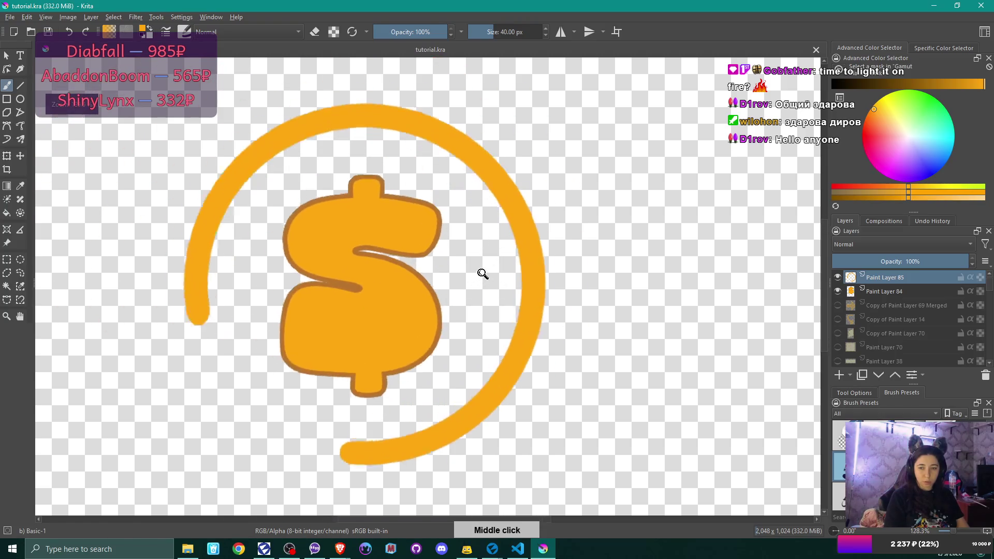
scroll(484, 289, up, 1)
mouse_move(484, 302)
mouse_down()
mouse_move(539, 271)
mouse_move(516, 301)
mouse_up()
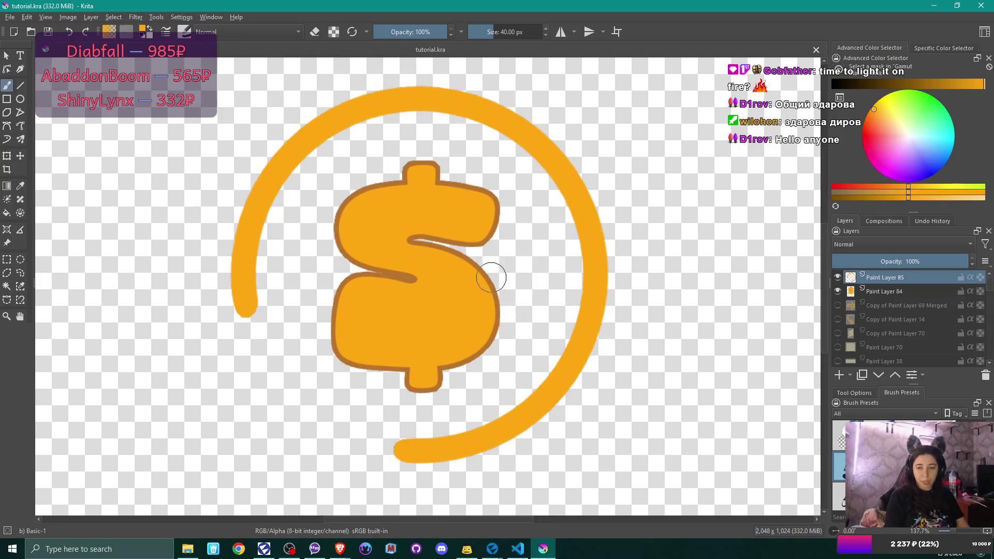
scroll(384, 231, up, 2)
mouse_move(383, 231)
mouse_down()
mouse_move(408, 247)
mouse_move(492, 203)
mouse_move(506, 160)
mouse_move(422, 290)
mouse_move(394, 291)
mouse_move(404, 307)
mouse_up()
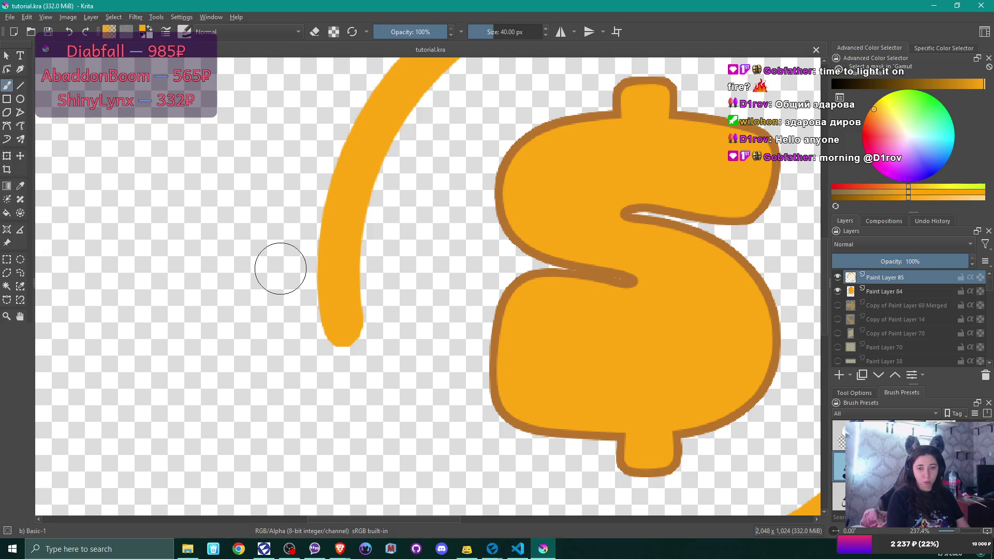
mouse_move(265, 263)
mouse_down()
mouse_move(319, 317)
mouse_move(327, 309)
mouse_up()
key(ctrl+z)
Draw straight orange arrowhead sides at the ring's left end with the Line tool.
key(v)
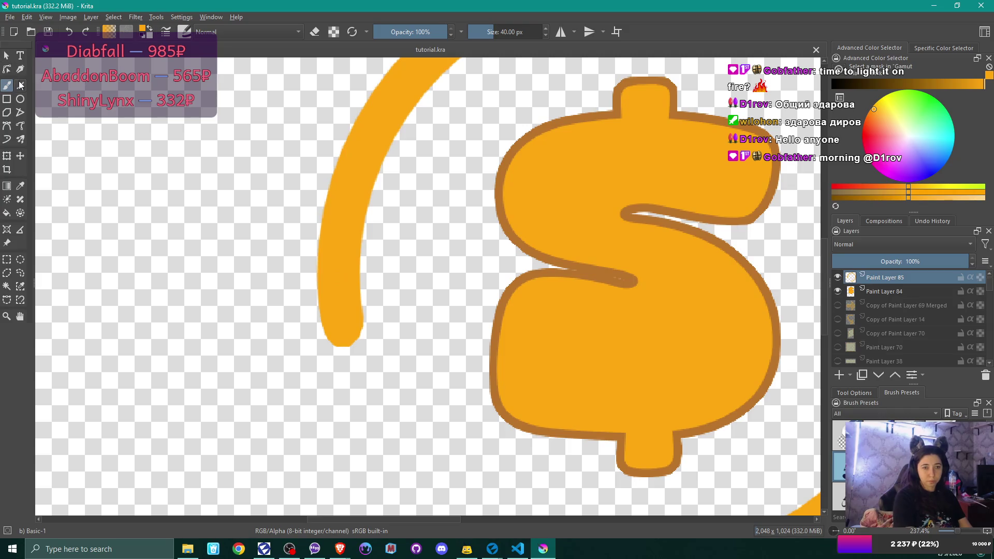
drag(340, 322, 254, 241)
mouse_move(254, 240)
mouse_down()
mouse_move(418, 241)
mouse_move(366, 284)
mouse_move(343, 323)
mouse_up()
Undo the first arrowhead and redraw it as a solid orange triangle from straight line strokes.
scroll(455, 204, down, 3)
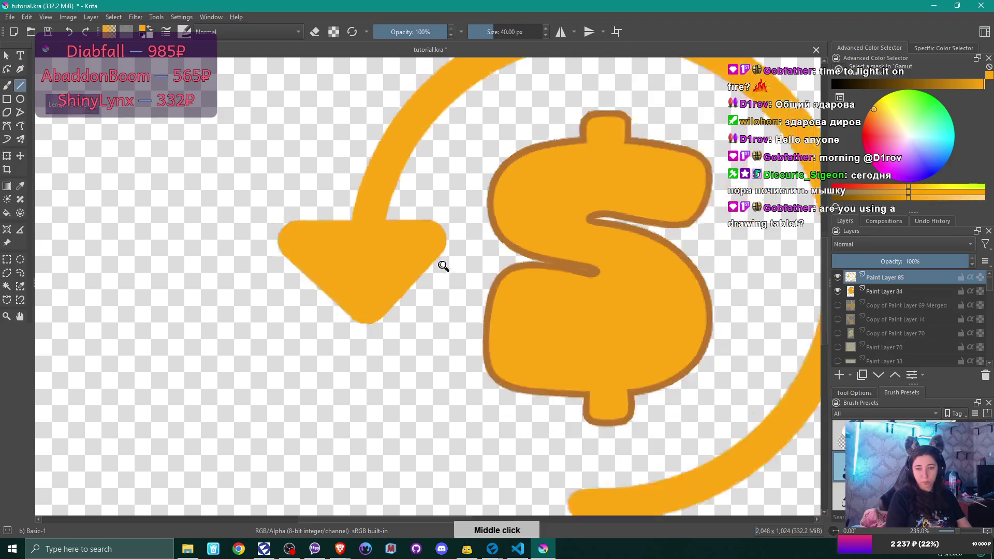
drag(465, 278, 334, 335)
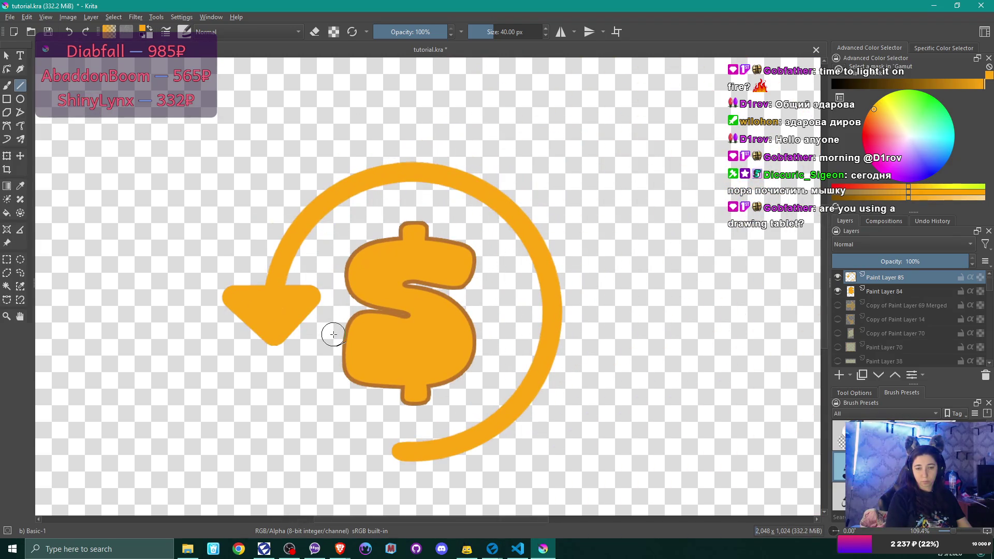
key(ctrl+z)
key(ctrl+z)
key(ctrl+z)
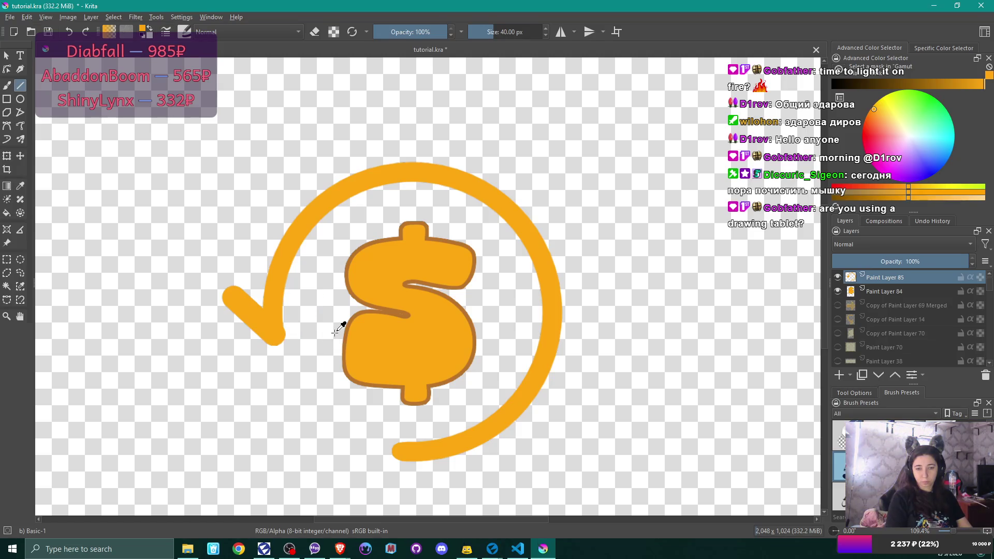
key(ctrl+z)
key(ctrl+z)
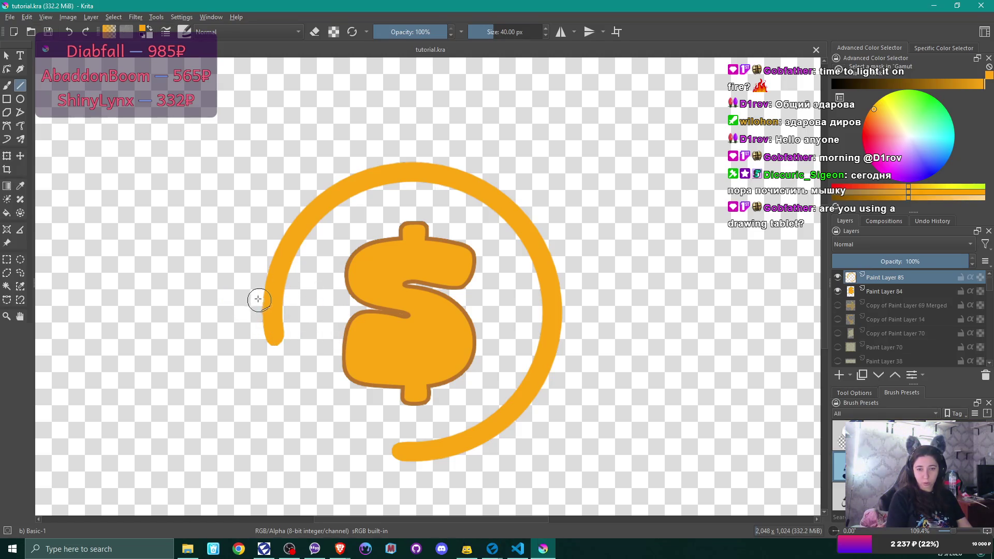
mouse_move(247, 297)
mouse_down()
mouse_move(309, 297)
mouse_move(274, 339)
mouse_up()
key(ctrl+z)
drag(300, 299, 275, 337)
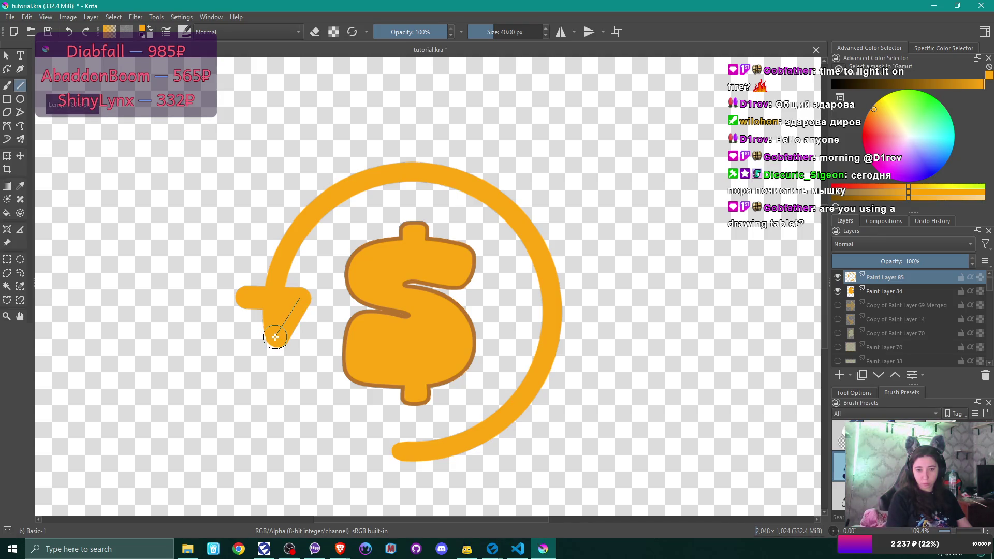
mouse_move(274, 336)
mouse_down()
mouse_move(240, 300)
mouse_move(248, 297)
mouse_up()
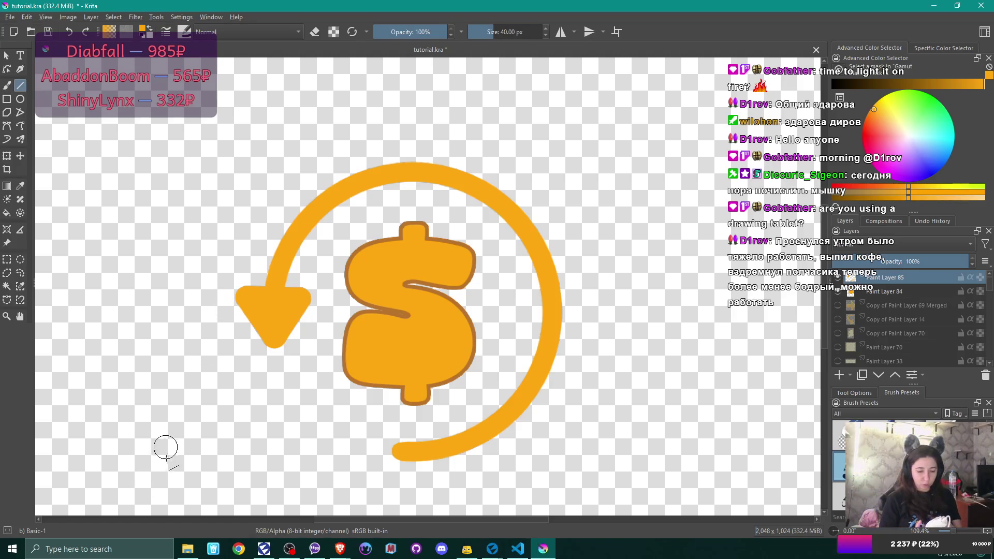
mouse_move(182, 484)
mouse_down()
mouse_move(171, 472)
mouse_move(183, 484)
mouse_up()
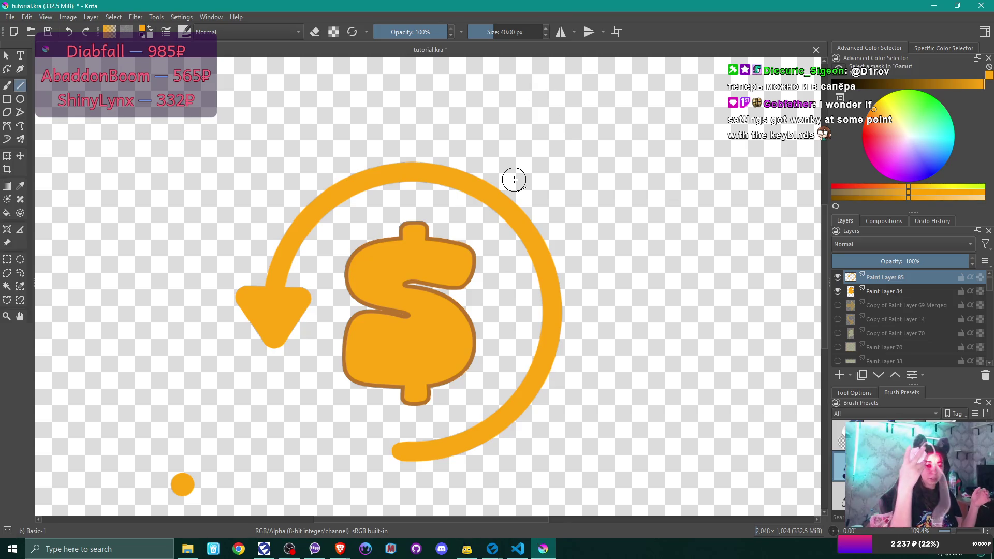
Zoom and pan around the canvas to bring the stray orange dot near the lower left into view.
scroll(507, 187, up, 5)
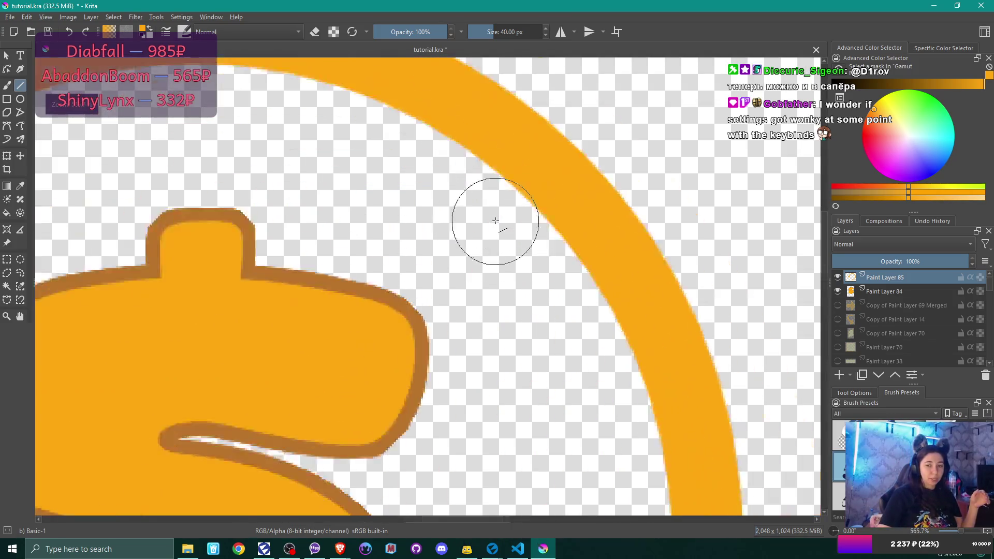
scroll(496, 221, down, 8)
scroll(495, 221, up, 4)
scroll(496, 221, down, 1)
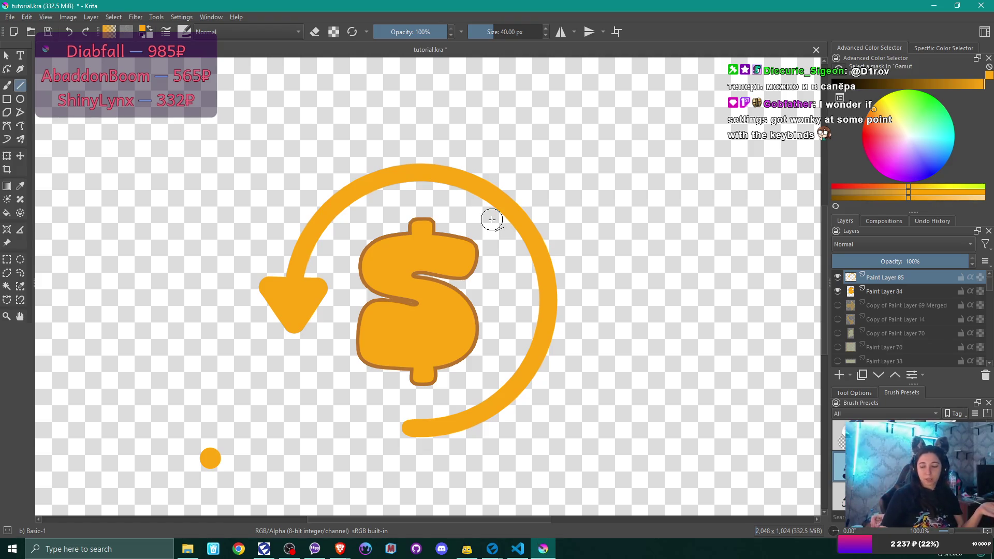
key(minus)
key(plus)
key(minus)
key(plus)
key(minus)
key(minus)
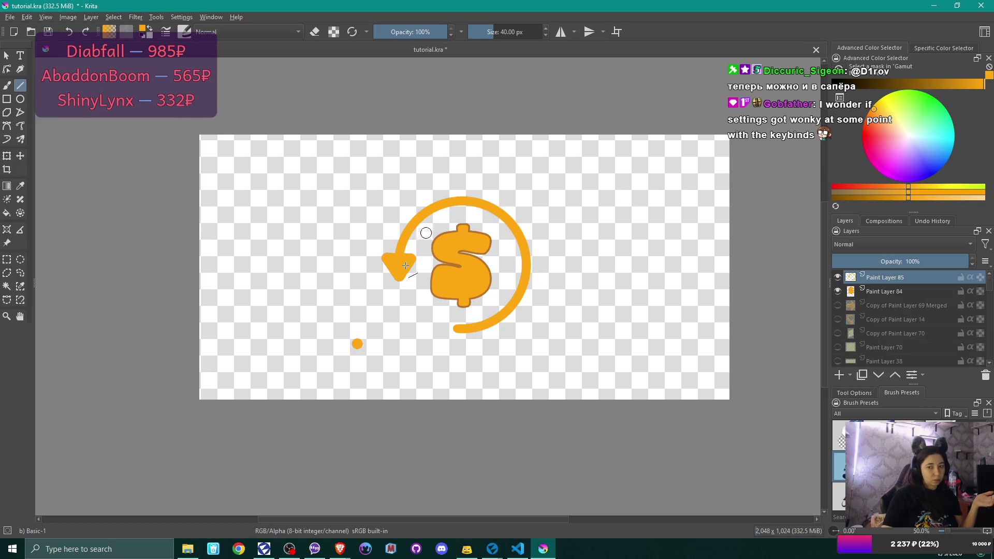
key(plus)
drag(548, 251, 382, 262)
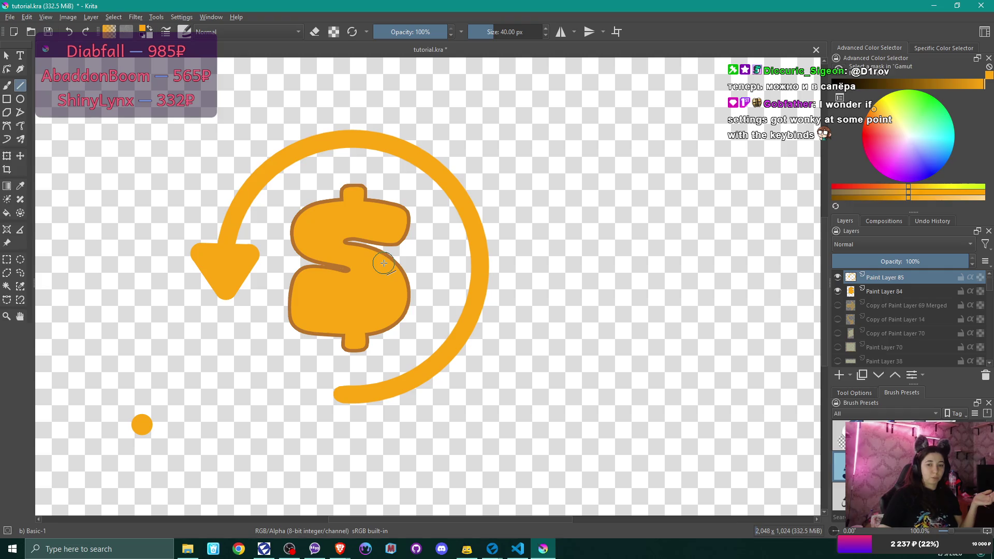
mouse_move(561, 190)
mouse_down()
mouse_move(519, 236)
mouse_move(661, 164)
mouse_move(619, 233)
mouse_move(595, 222)
mouse_up()
scroll(597, 223, up, 2)
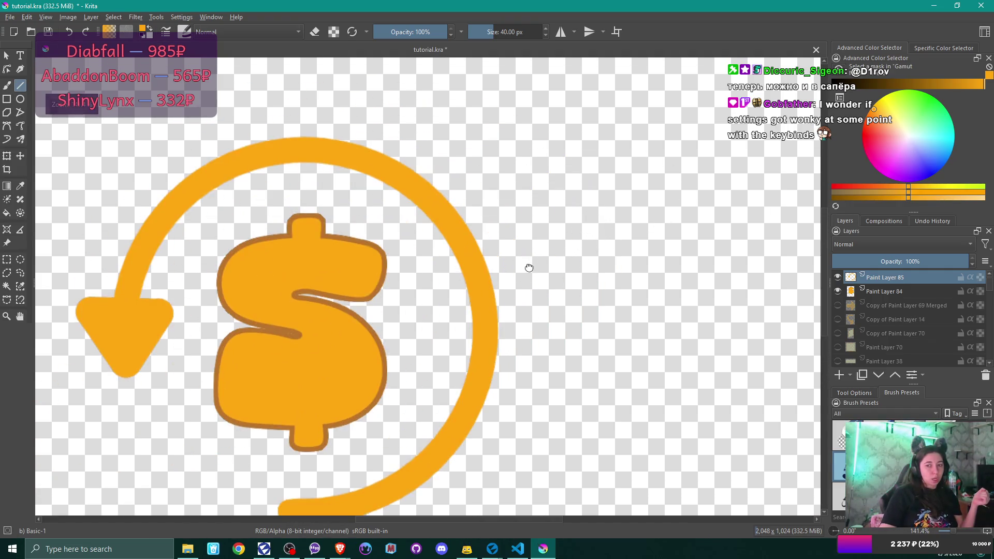
drag(588, 216, 586, 217)
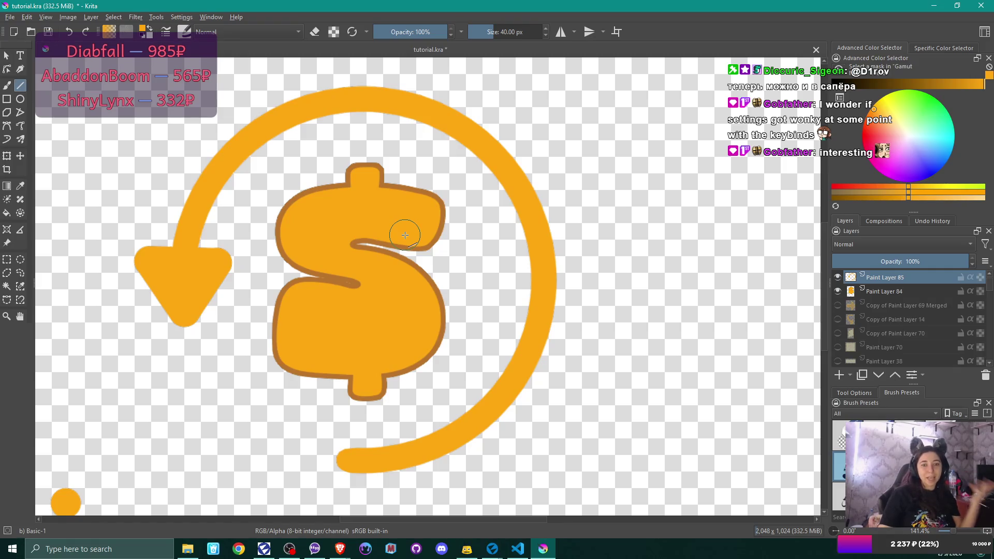
mouse_move(410, 237)
mouse_down()
mouse_move(470, 247)
mouse_move(490, 217)
mouse_up()
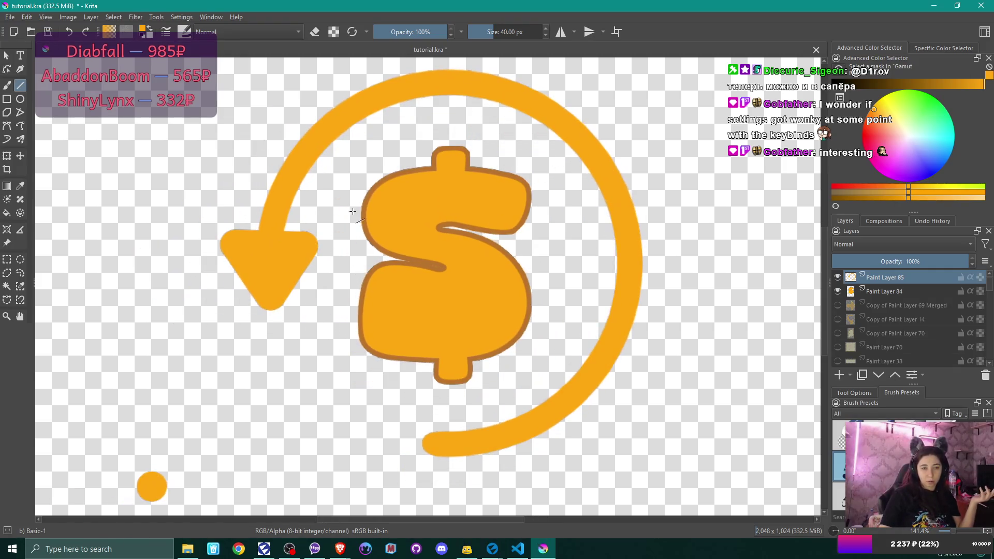
Erase the stray orange dot using the Freehand Brush in eraser mode.
click(8, 87)
click(315, 32)
drag(130, 498, 151, 488)
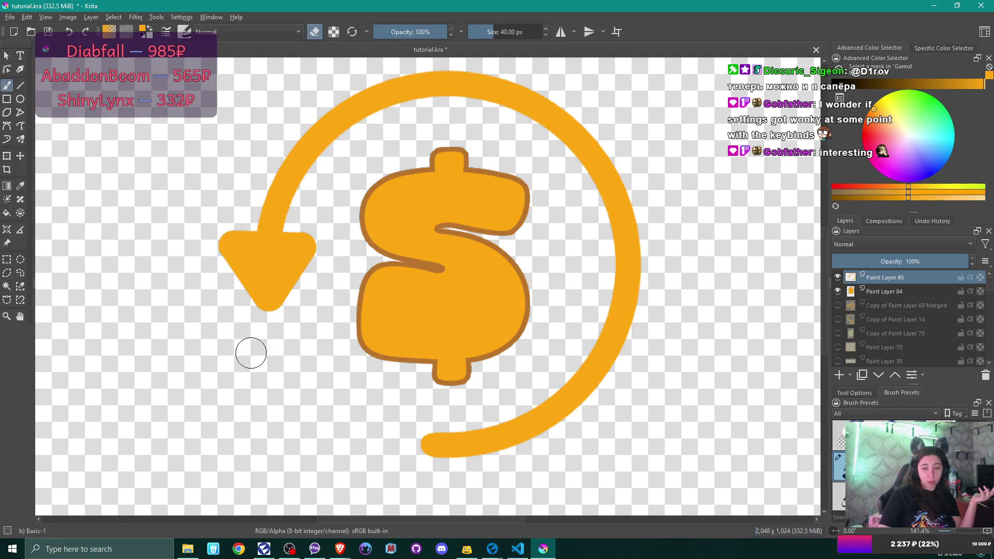
drag(448, 247, 430, 273)
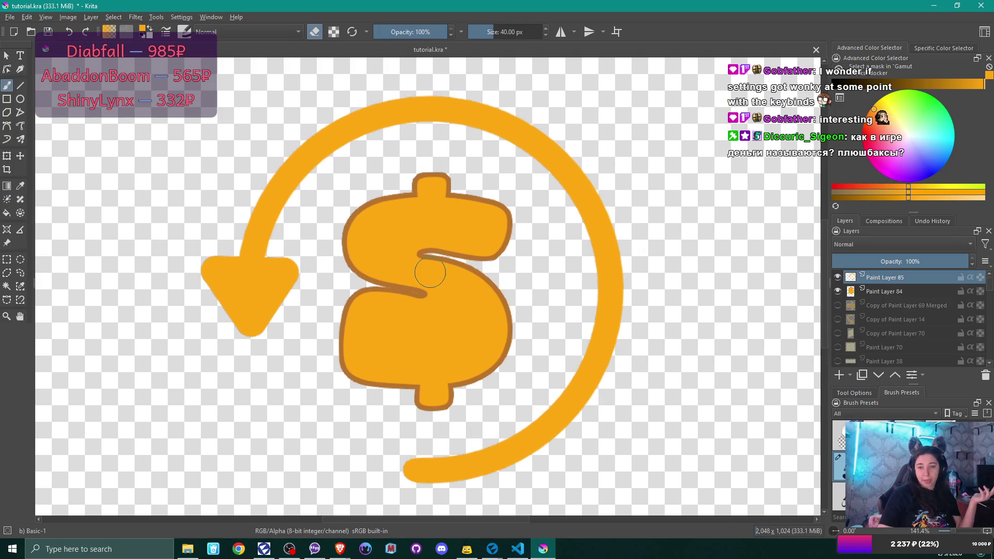
click(6, 286)
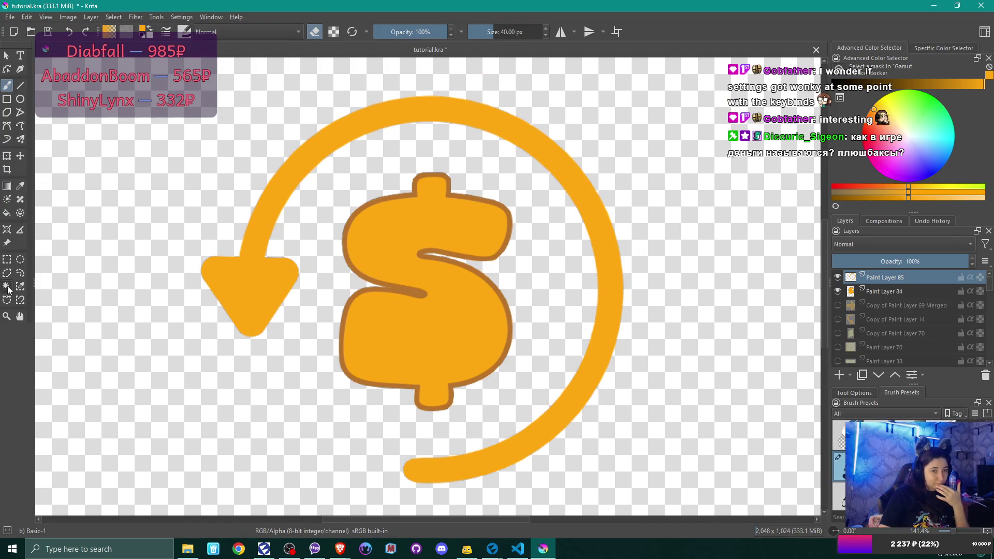
Select the orange circular arrow by colour region and add a new layer above Paint Layer 84.
click(414, 268)
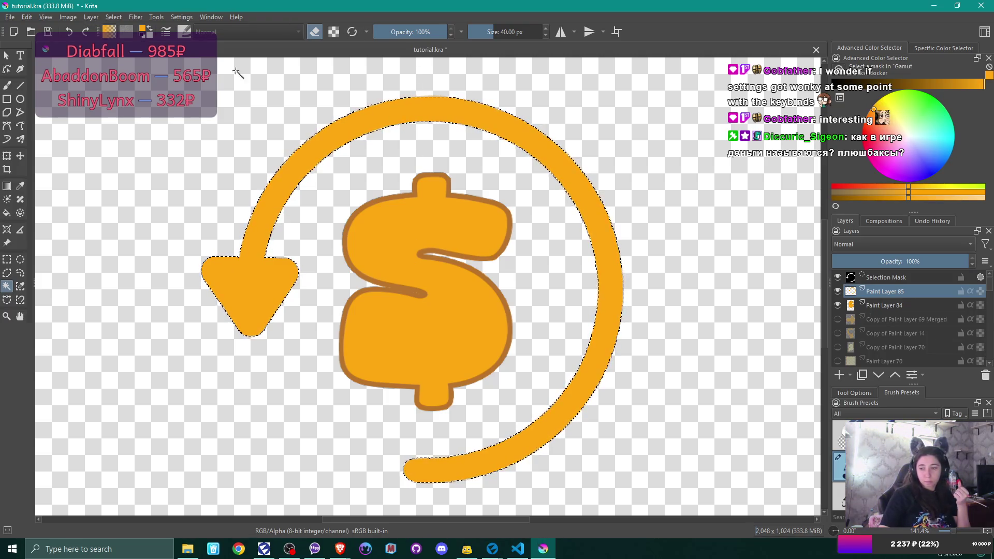
click(874, 305)
click(839, 374)
click(880, 291)
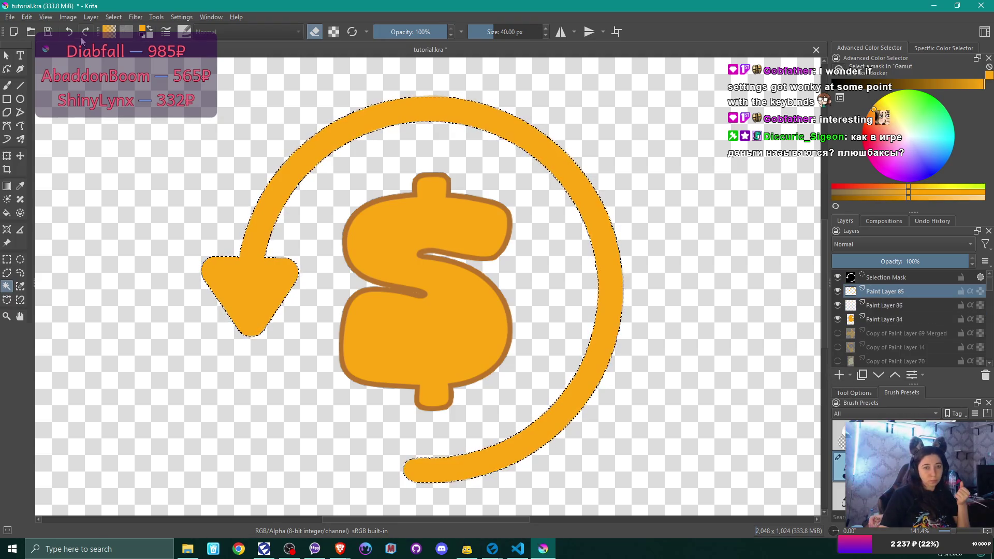
Grow the selection by 3 px and make Paint Layer 86 active with the Freehand Brush.
click(114, 17)
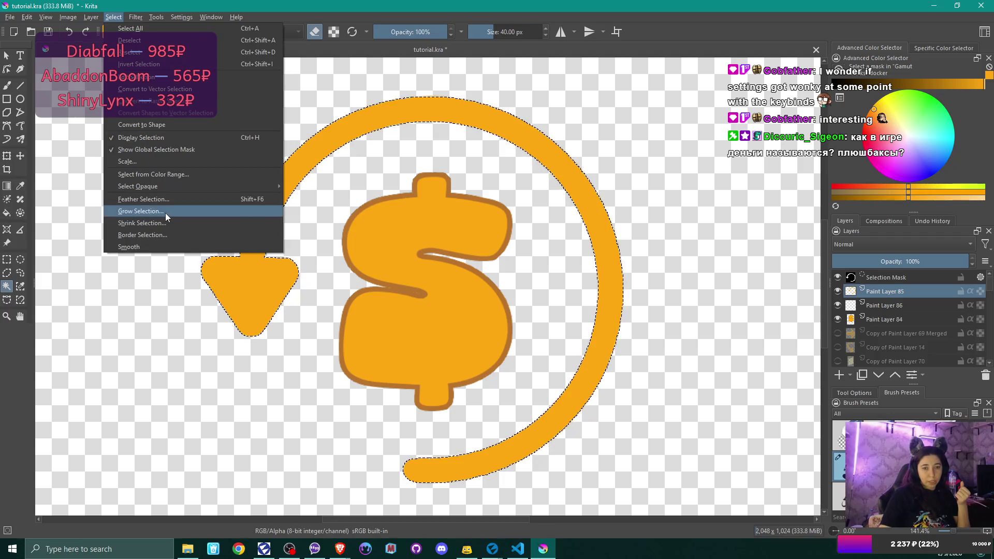
click(166, 211)
click(501, 248)
click(501, 249)
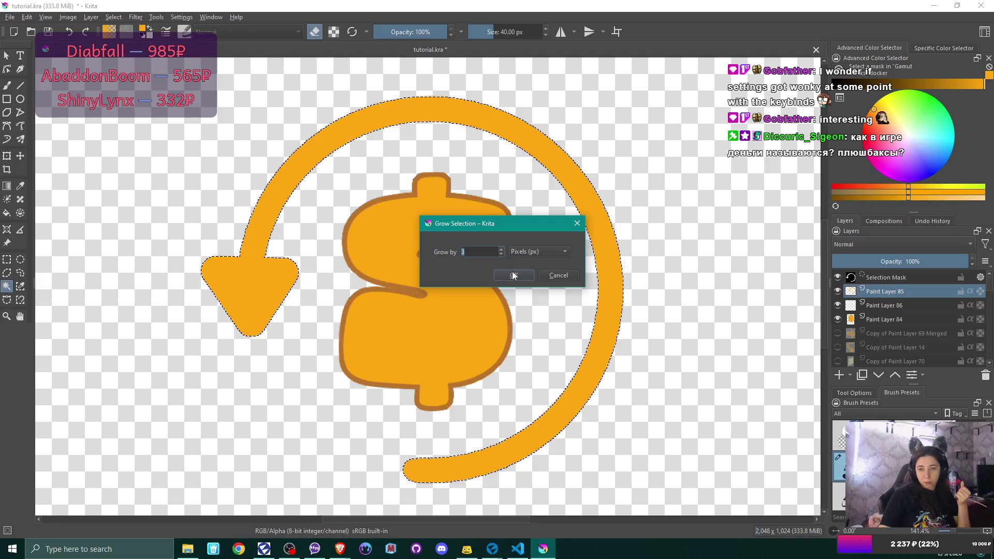
click(512, 273)
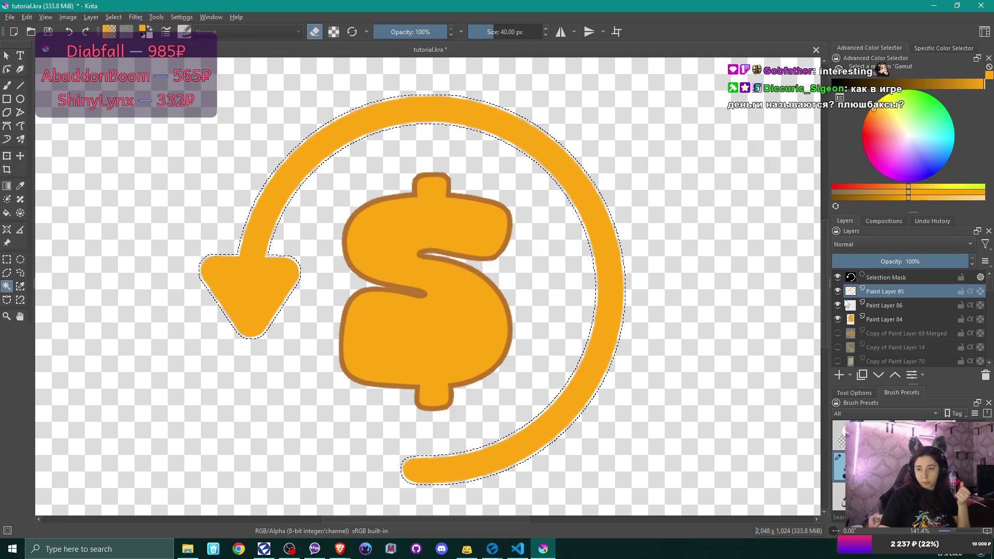
click(886, 305)
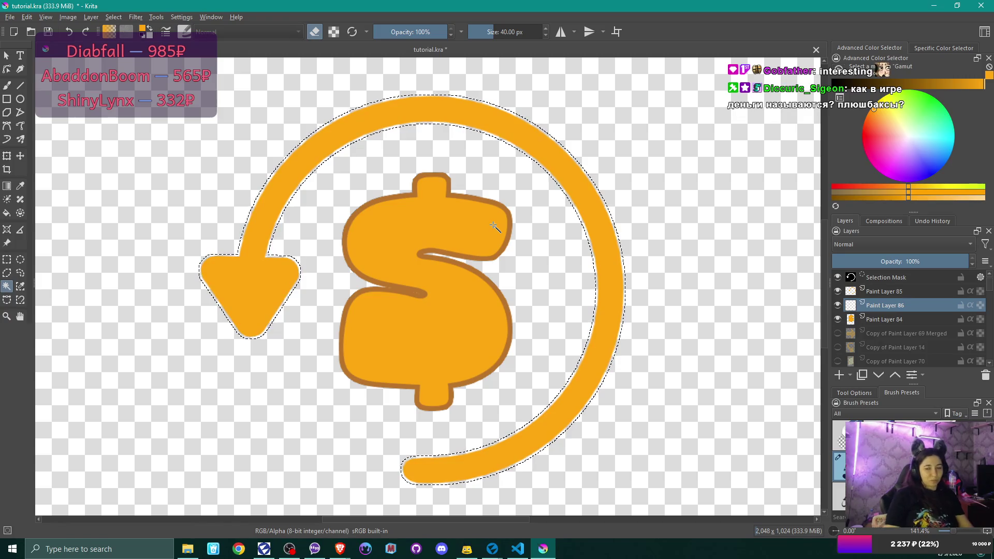
click(7, 86)
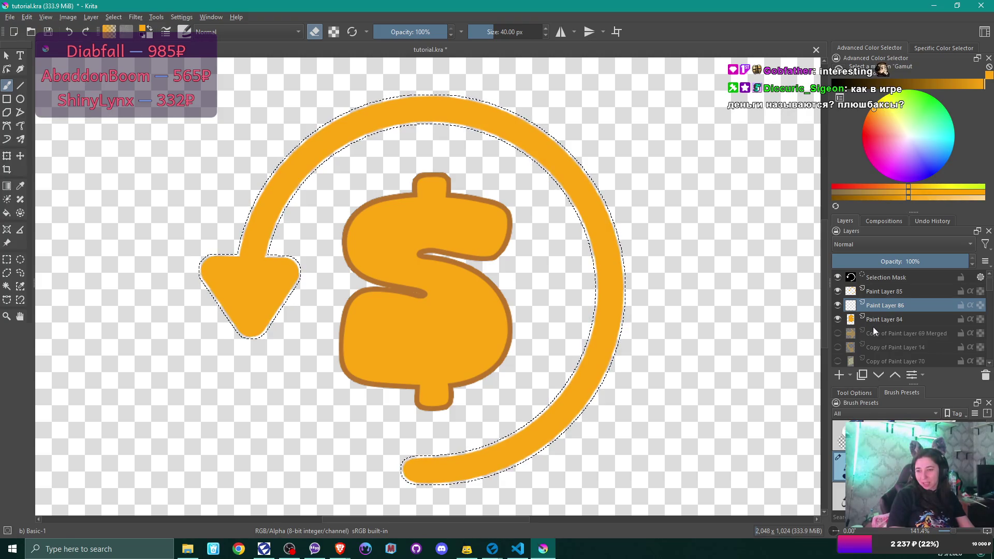
mouse_move(872, 327)
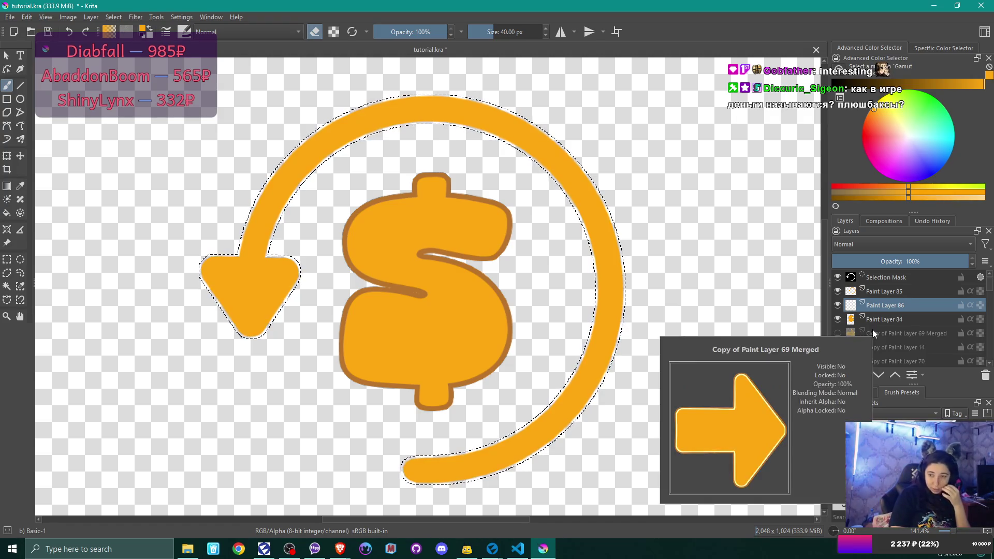
Sample pale yellow from Copy of Paint Layer 70, hide that layer, and set brush size 467.70 px.
click(844, 362)
click(838, 358)
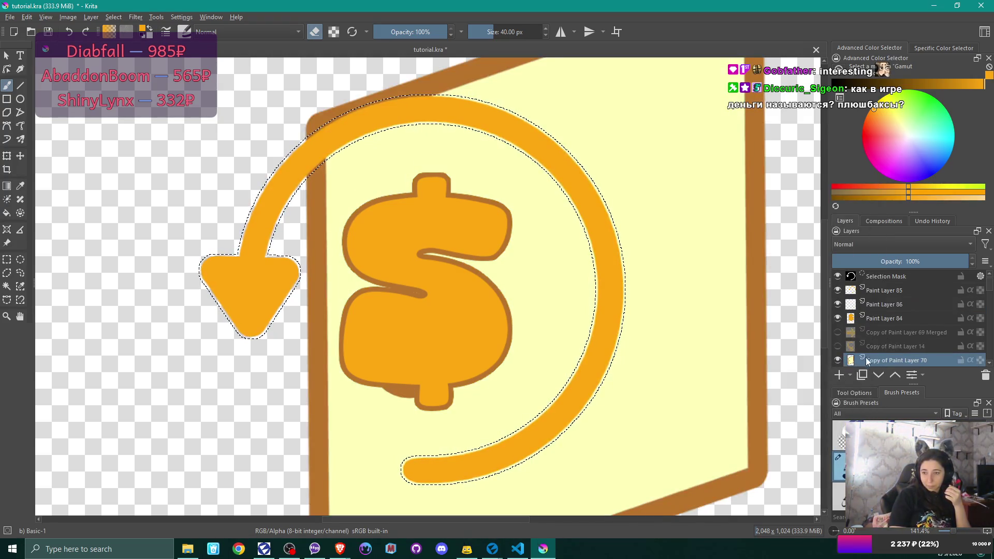
key(e)
ctrl+click(702, 251)
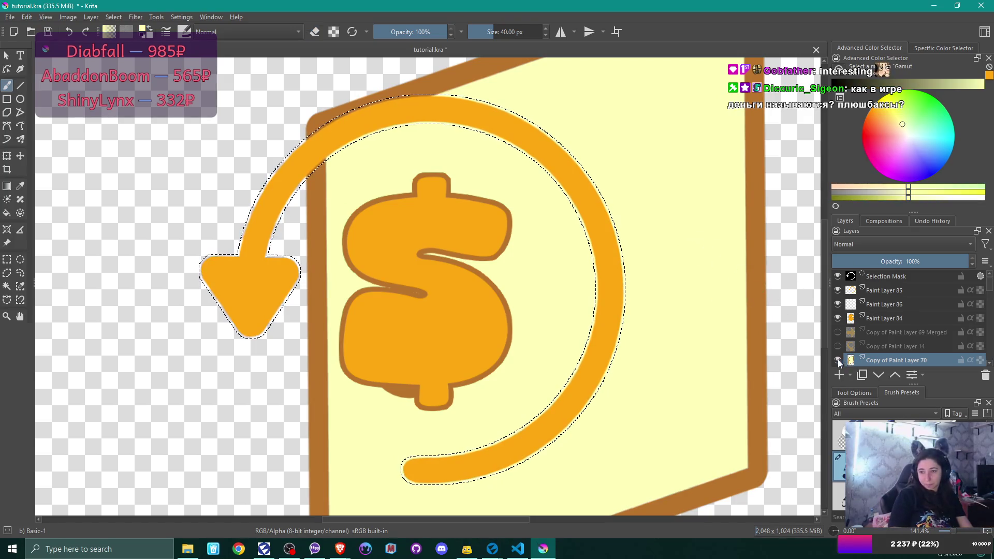
click(838, 359)
click(874, 302)
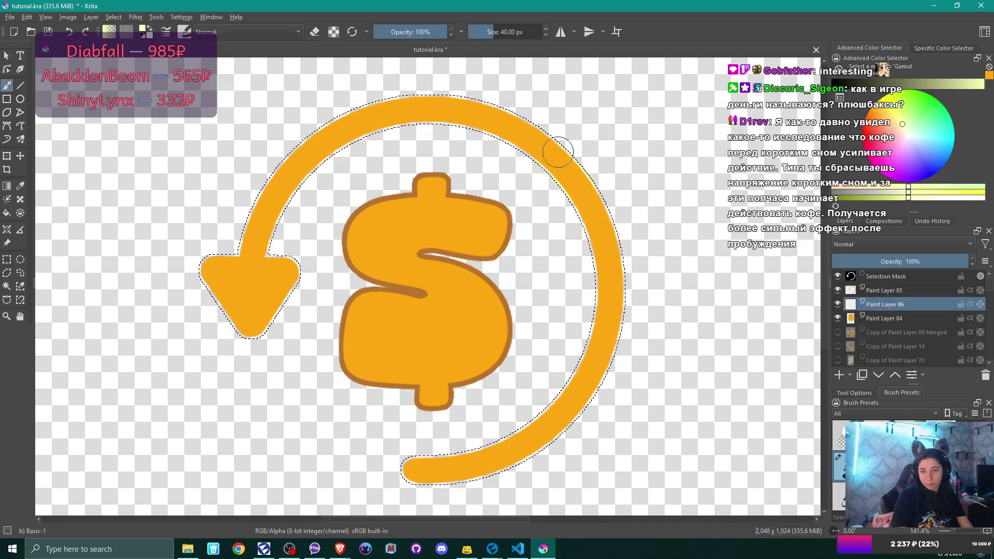
click(528, 32)
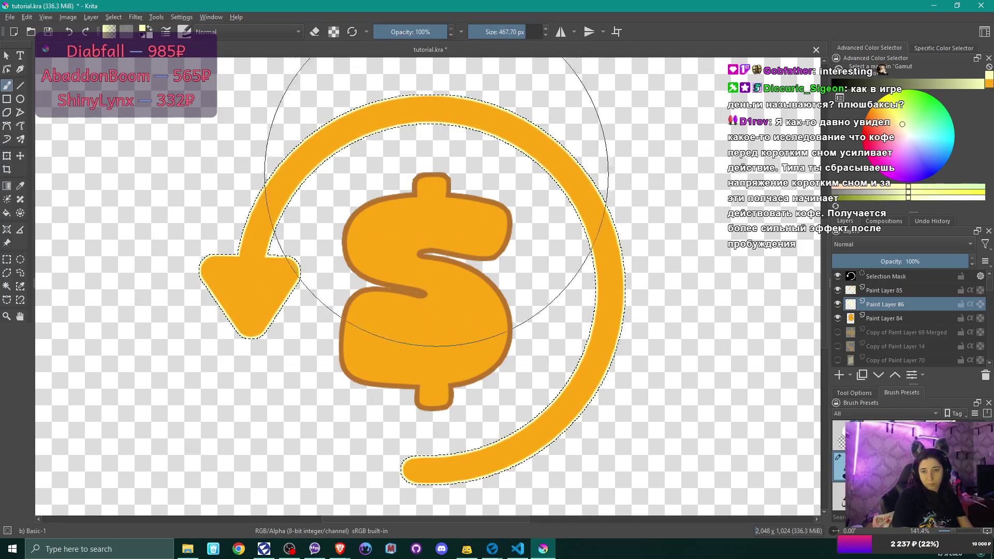
Add an empty Paint Layer 87 above Paint Layer 84, then reselect Paint Layer 86.
click(897, 320)
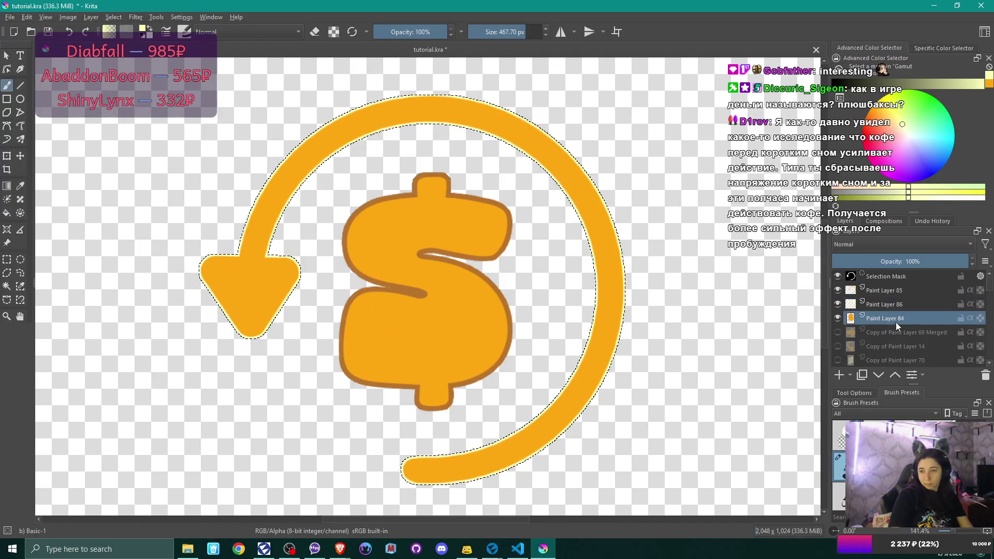
click(840, 374)
click(887, 303)
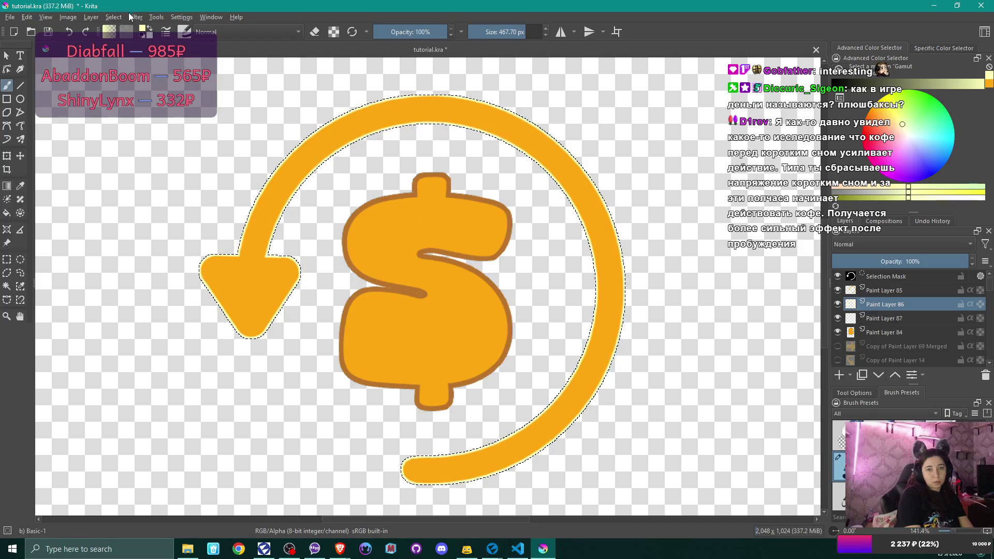
click(113, 17)
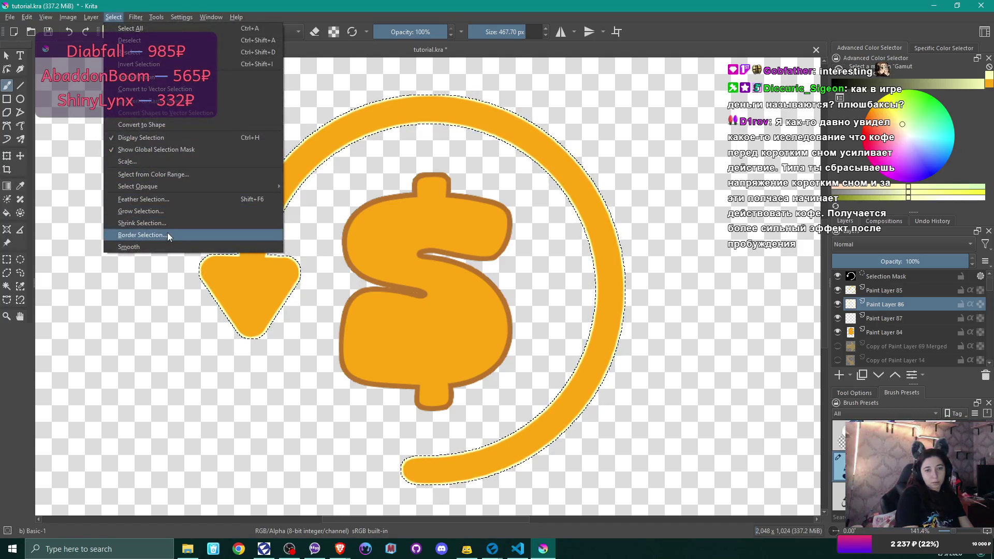
Grow the selection 3 px and paint a brown edge, sampled from the dollar sign, on Paint Layer 87.
click(167, 210)
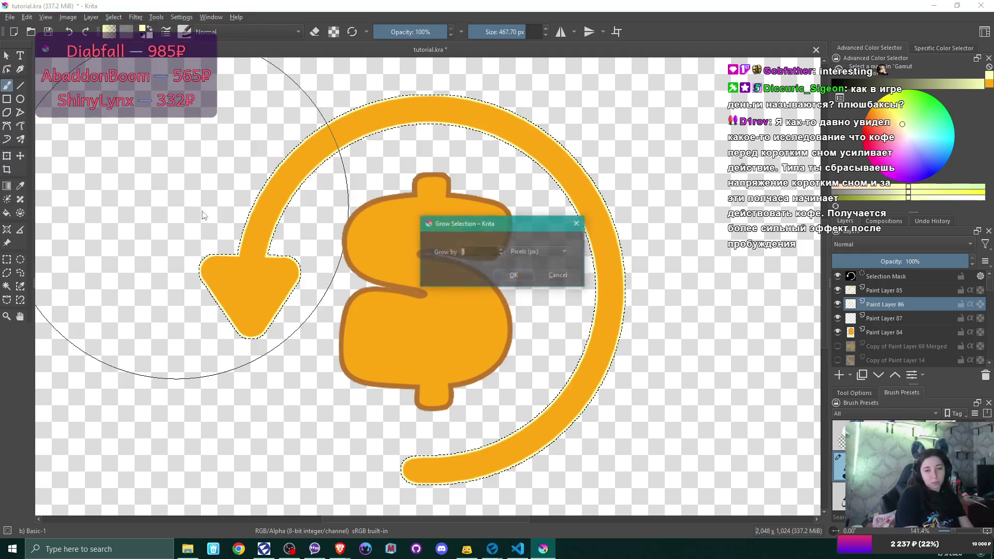
click(526, 272)
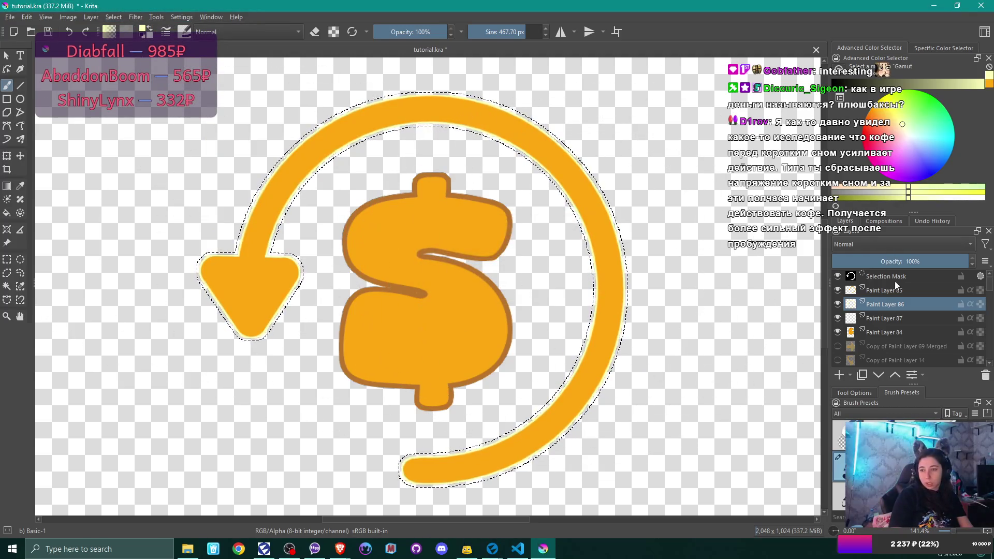
click(887, 316)
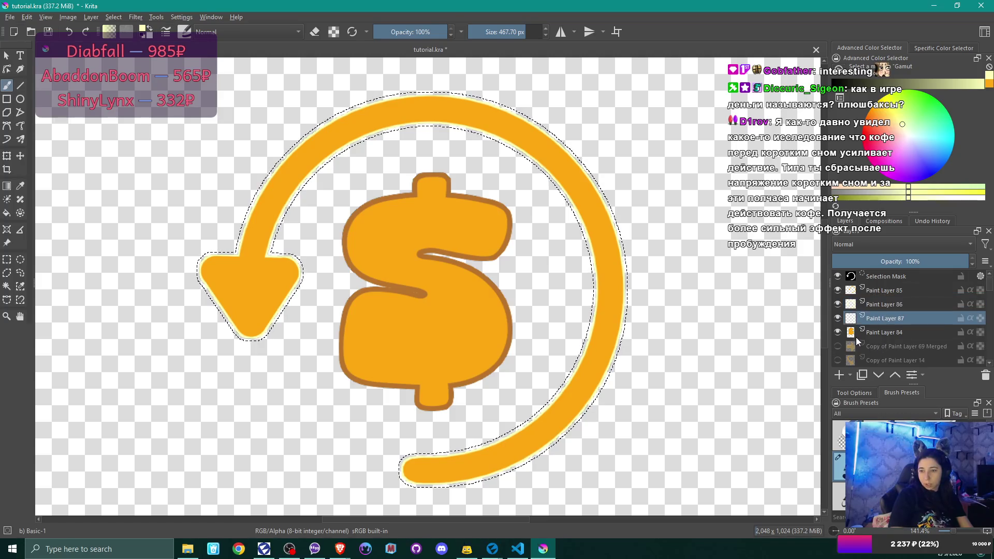
ctrl+click(349, 241)
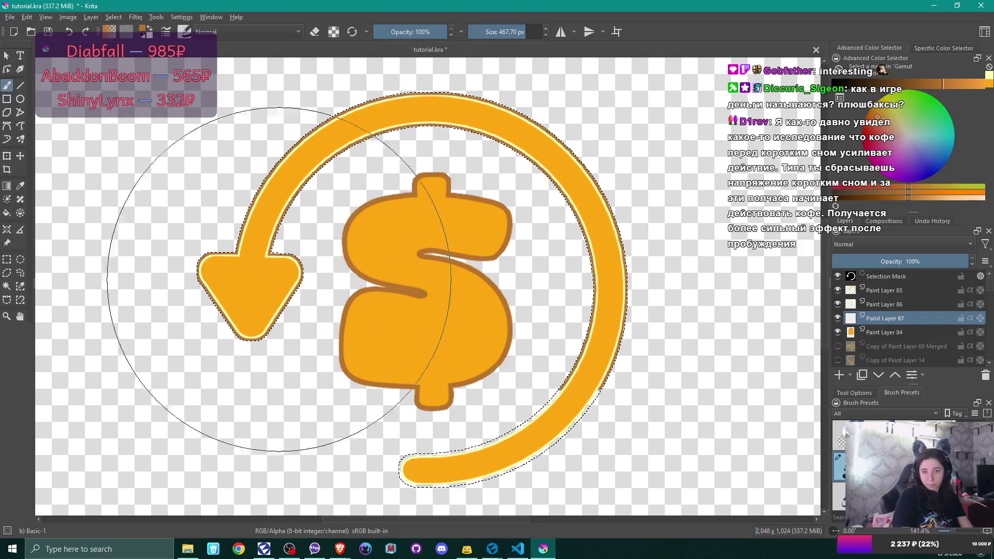
drag(350, 443, 577, 377)
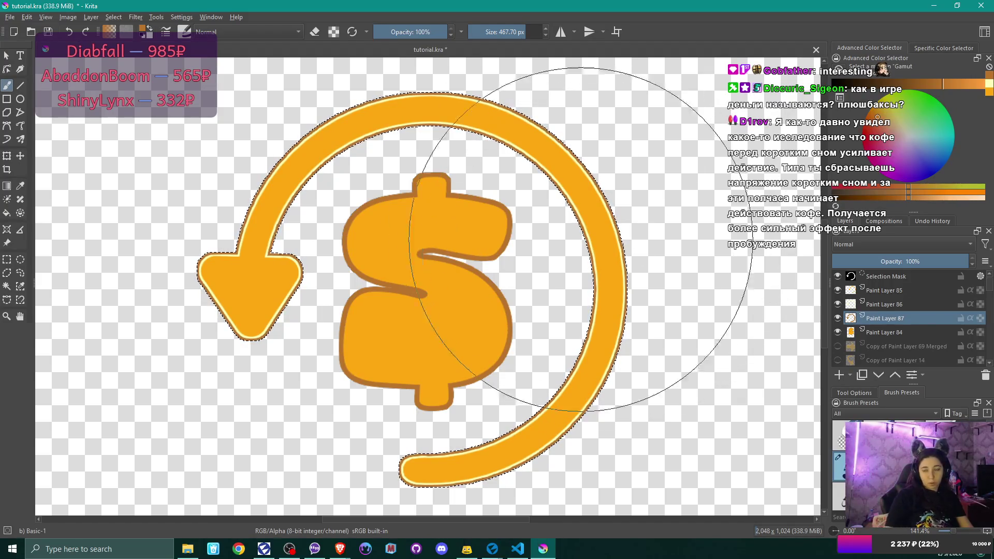
drag(580, 239, 459, 219)
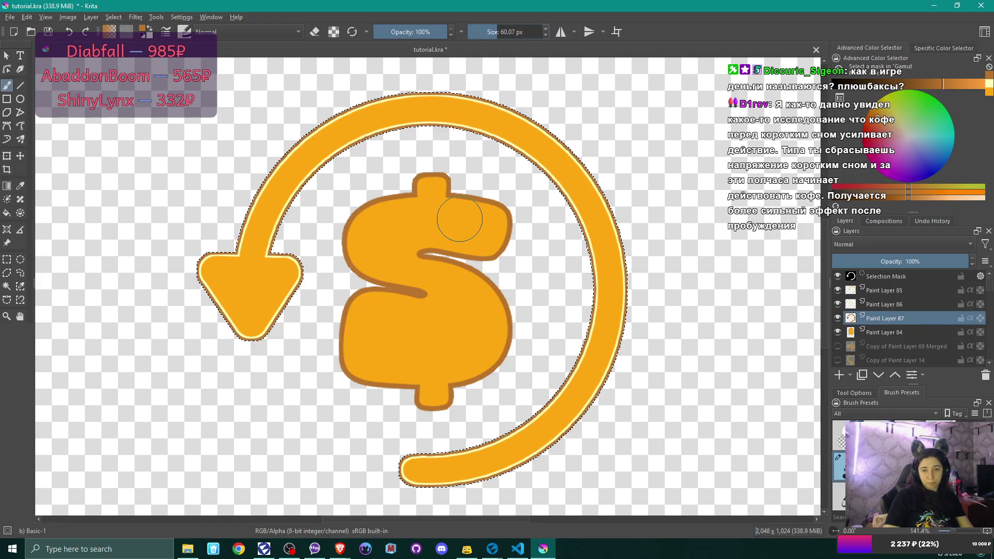
Clear the selection, reset the zoom to 100%, and switch over to Visual Studio Code.
key(1)
key(ctrl+shift+a)
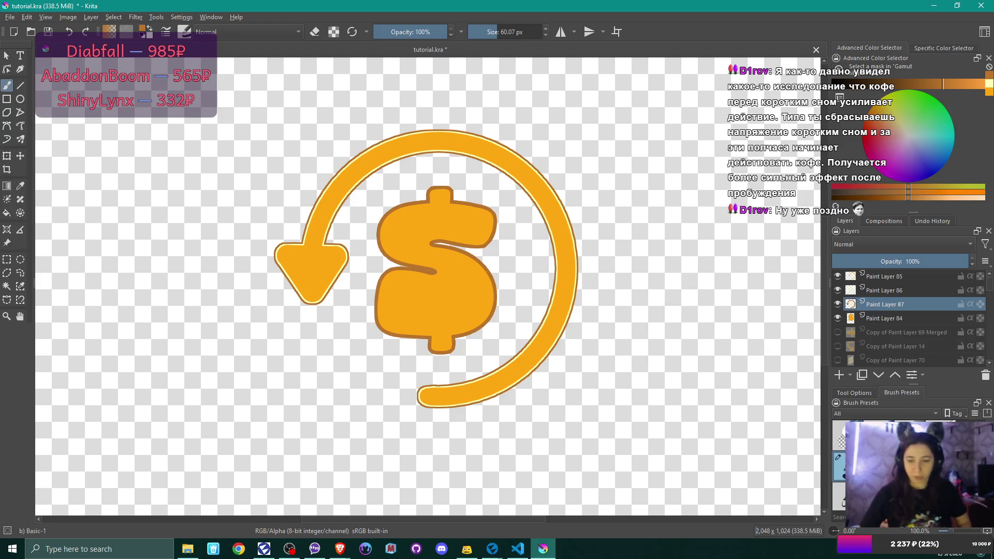
click(518, 550)
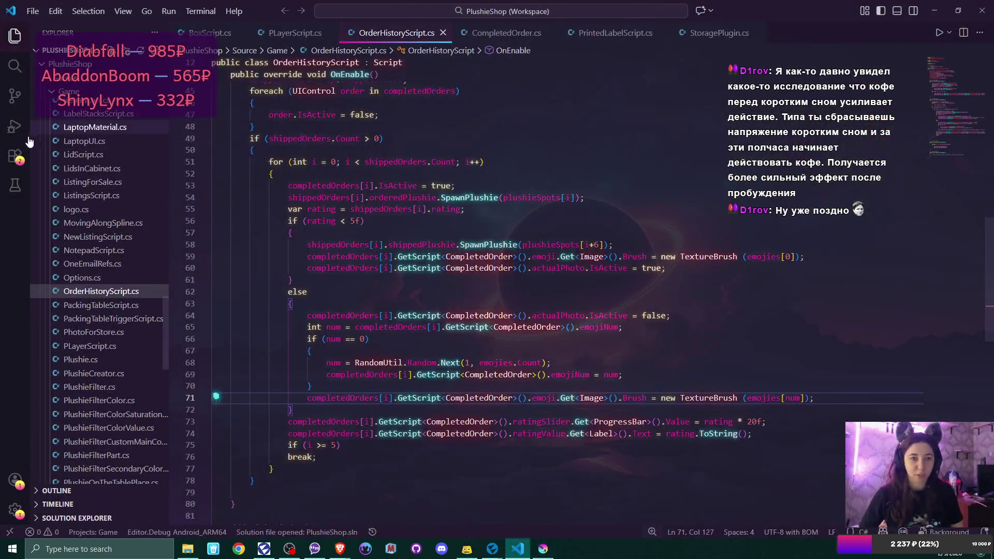
click(15, 155)
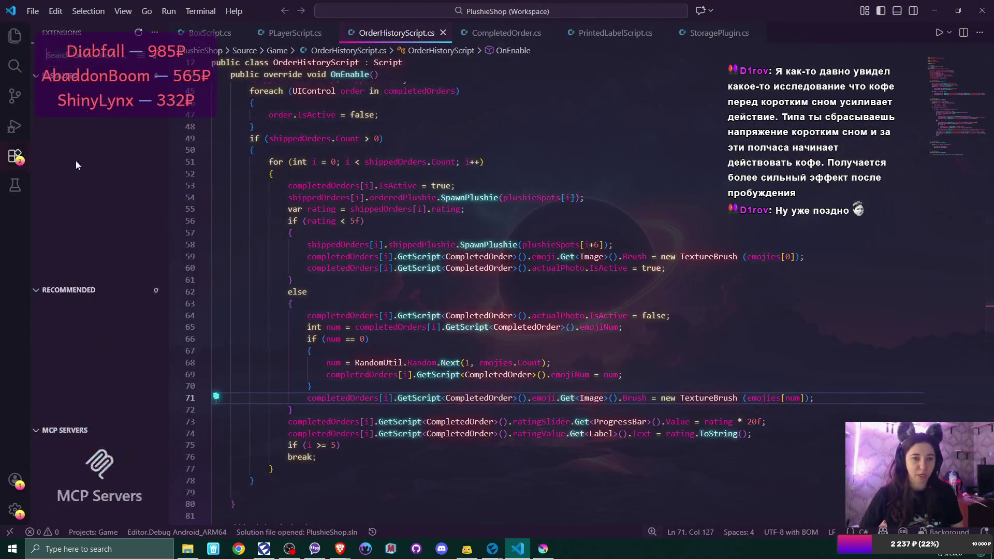
click(15, 126)
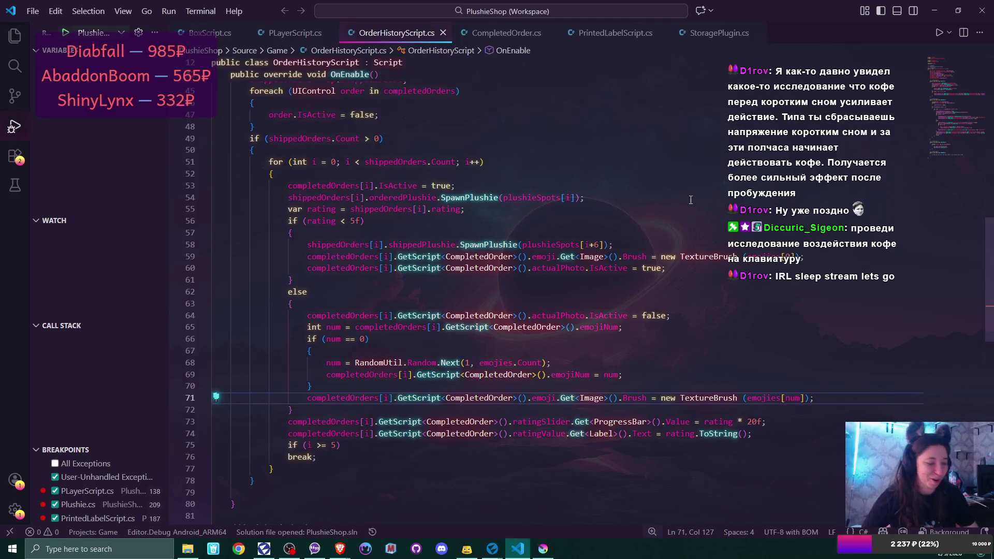
click(935, 11)
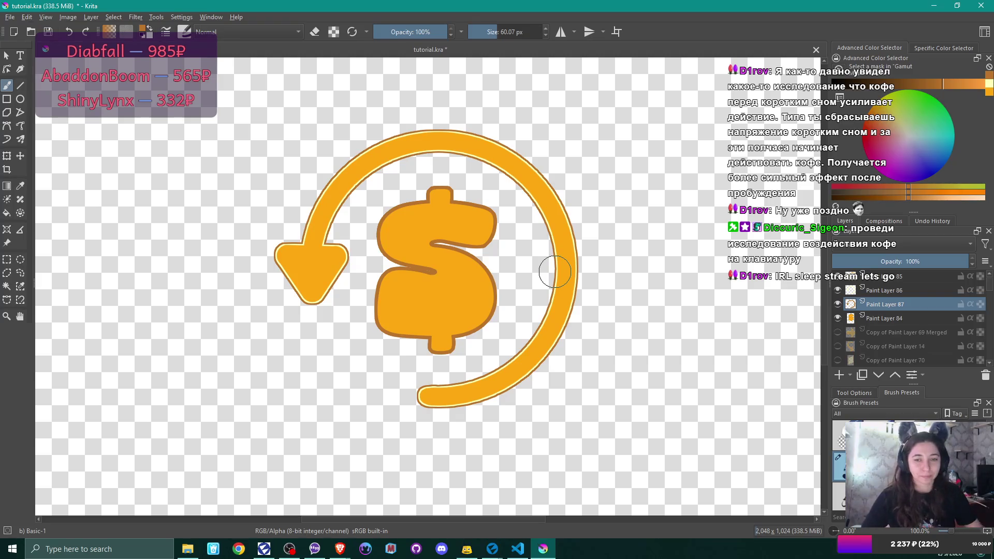
Start exporting the icon into the textures folder under the file name refund.
scroll(554, 271, down, 1)
drag(555, 271, 501, 291)
click(10, 17)
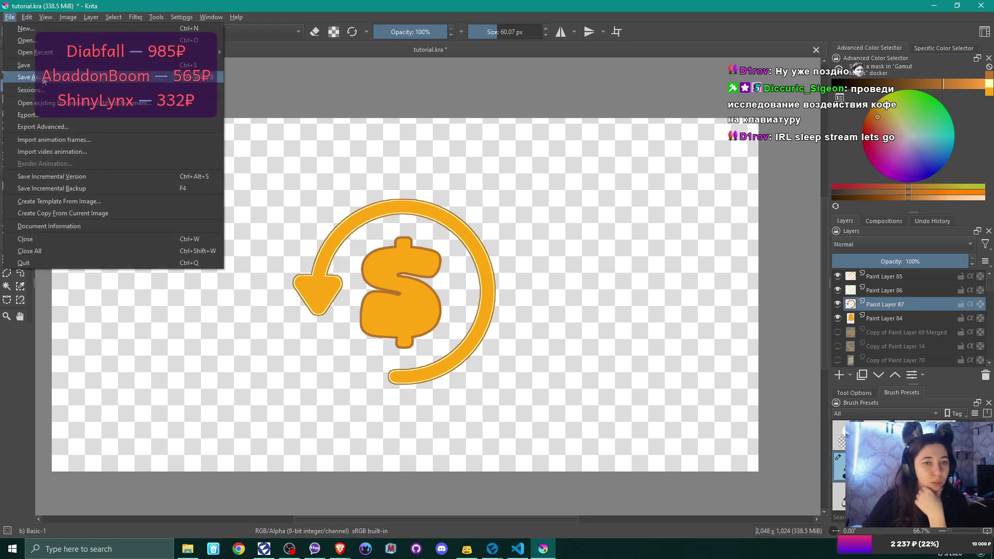
click(31, 107)
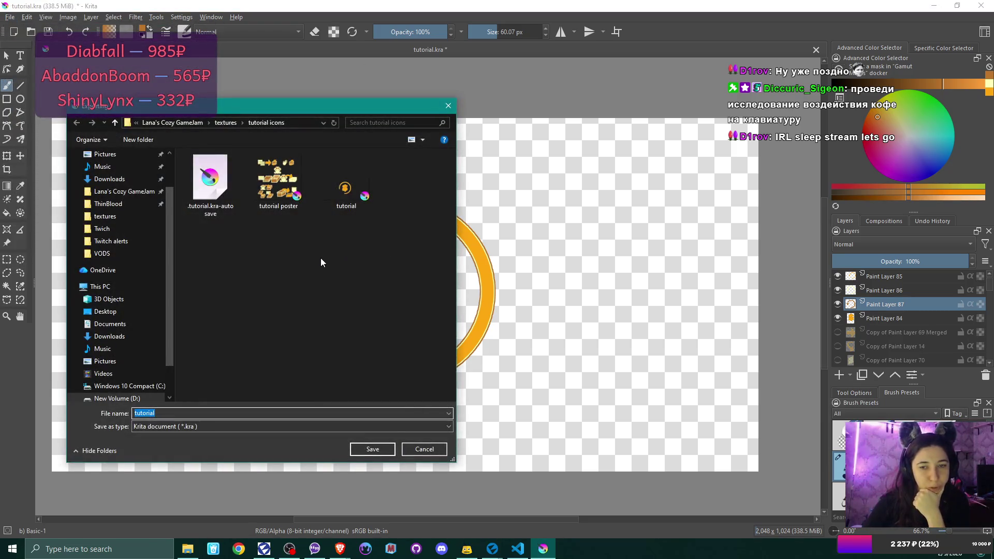
click(225, 122)
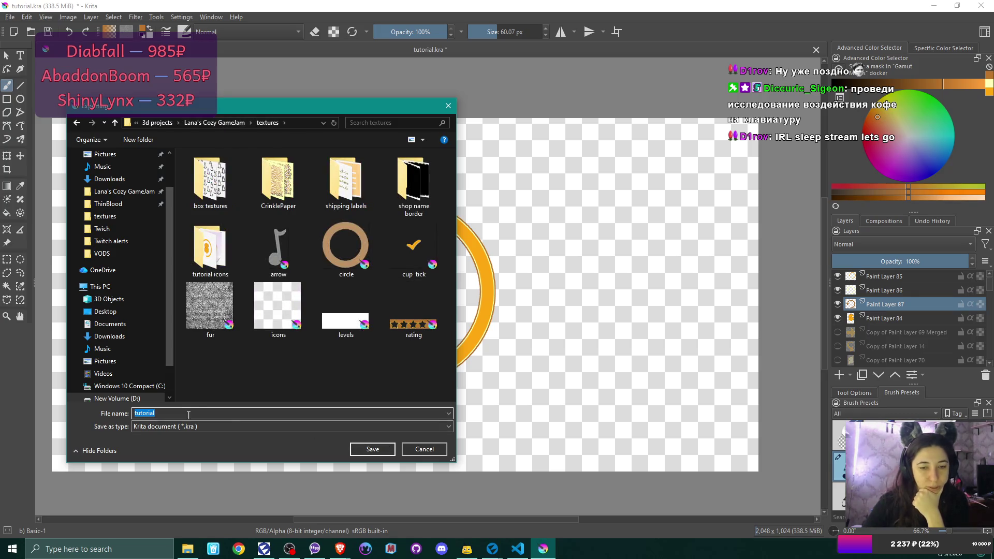
text(кцу)
key(BackSpace)
key(BackSpace)
key(BackSpace)
text(kyar)
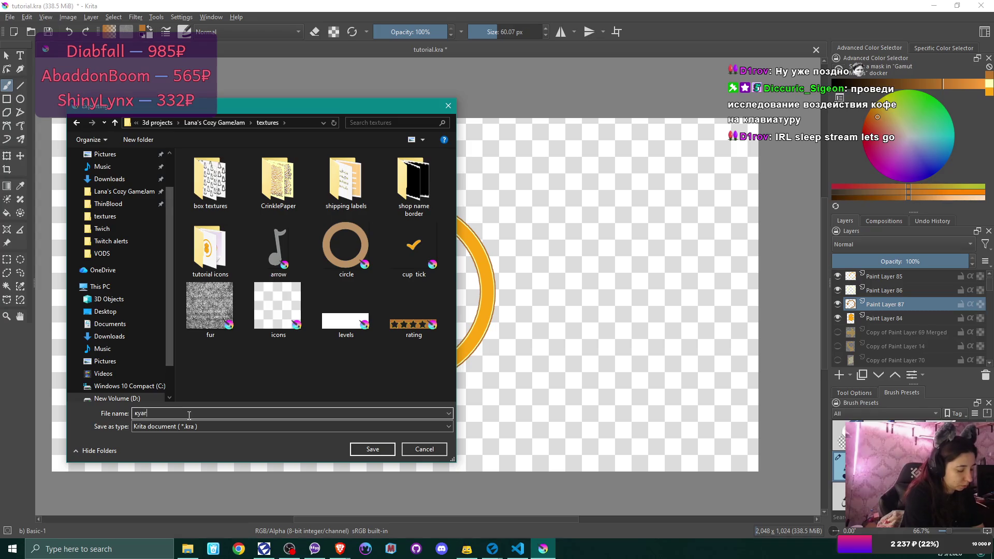
key(BackSpace)
key(BackSpace)
key(BackSpace)
text(refund)
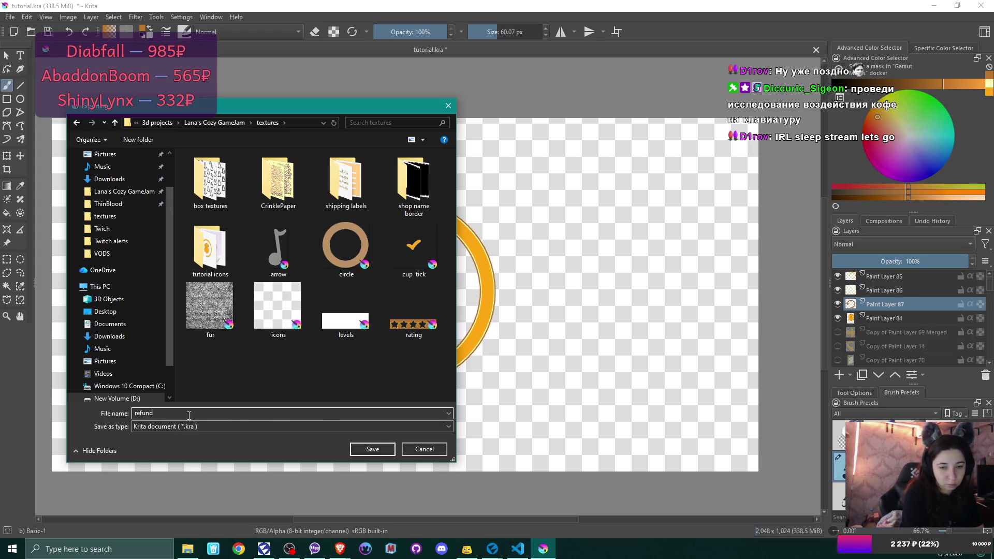
Set the file type to PNG and save refund.png, accepting the PNG export options.
click(303, 425)
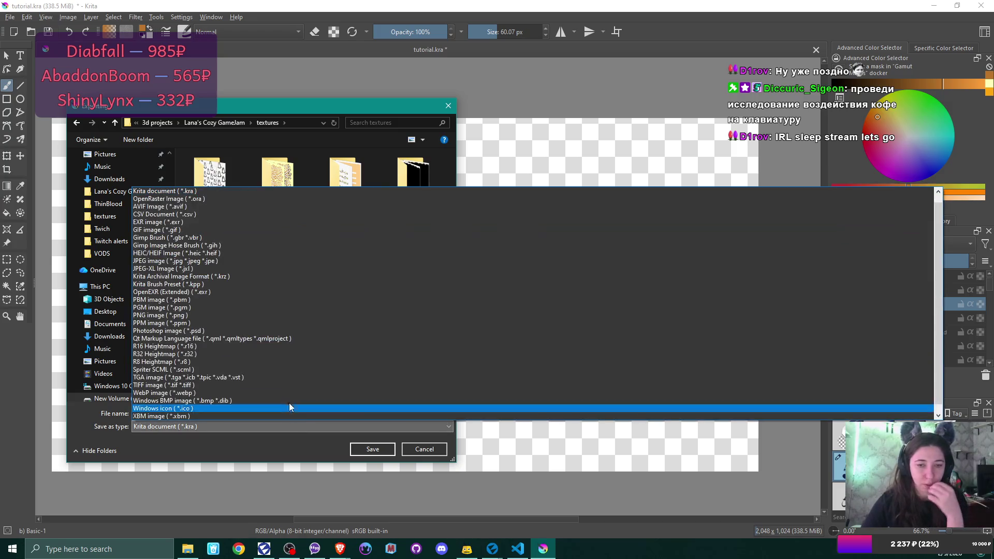
click(225, 315)
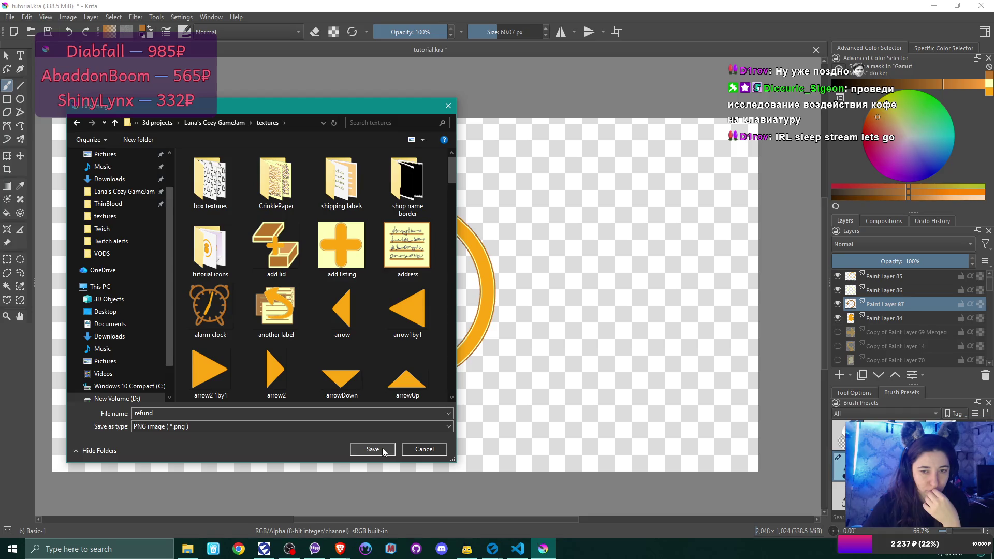
click(384, 450)
click(550, 347)
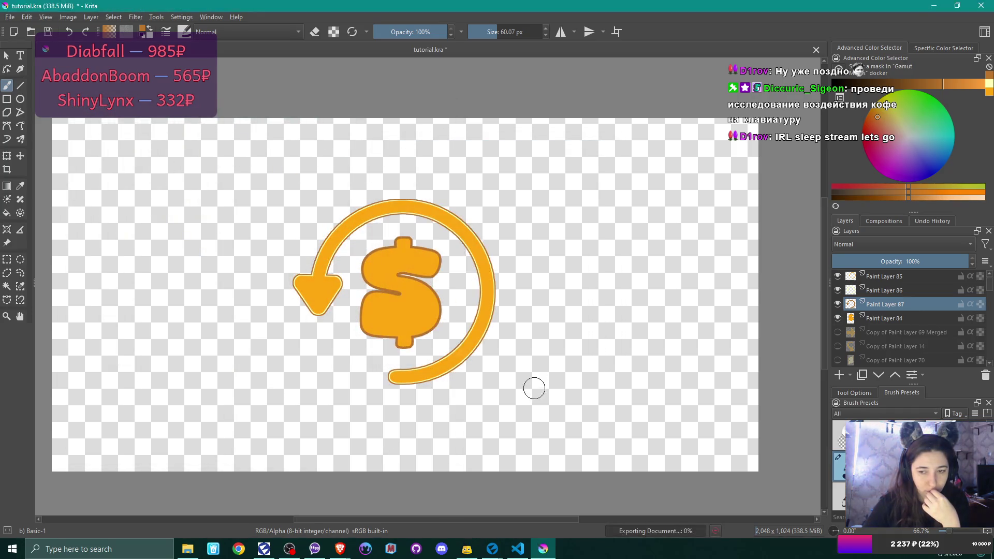
click(187, 548)
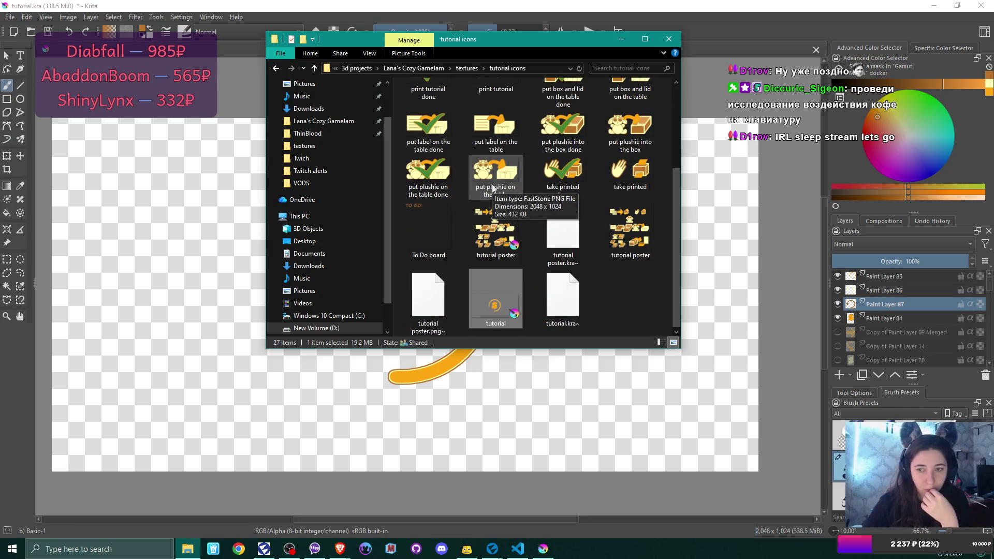
Browse the game jam textures folder's icon images, then return to the FulfilledOrder UI editor.
key(alt+Up)
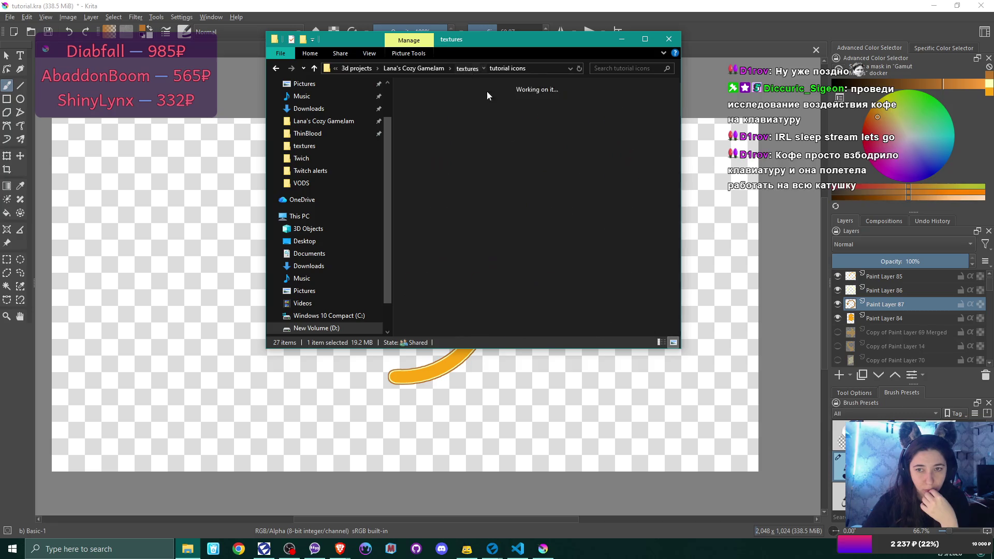
scroll(539, 186, down, 3)
scroll(558, 201, down, 3)
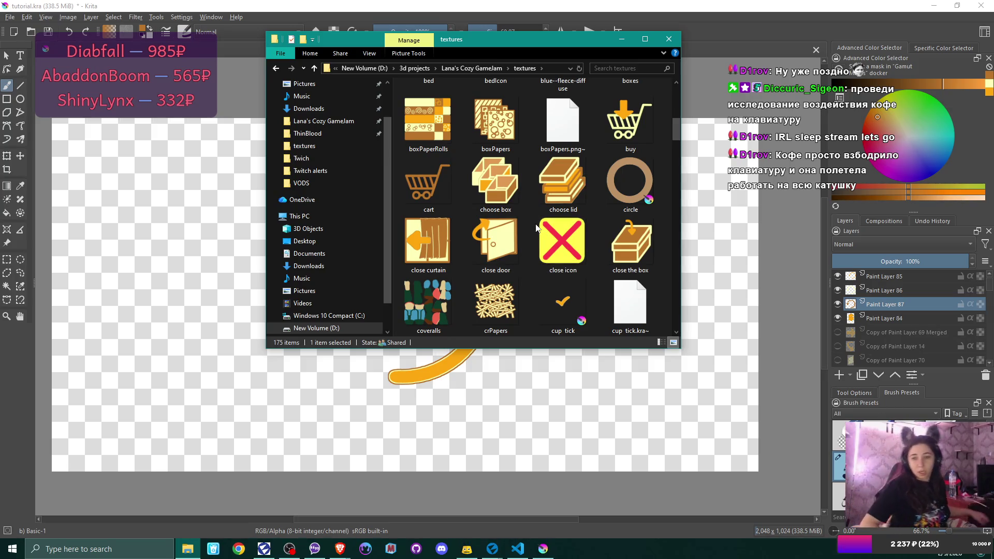
mouse_move(493, 547)
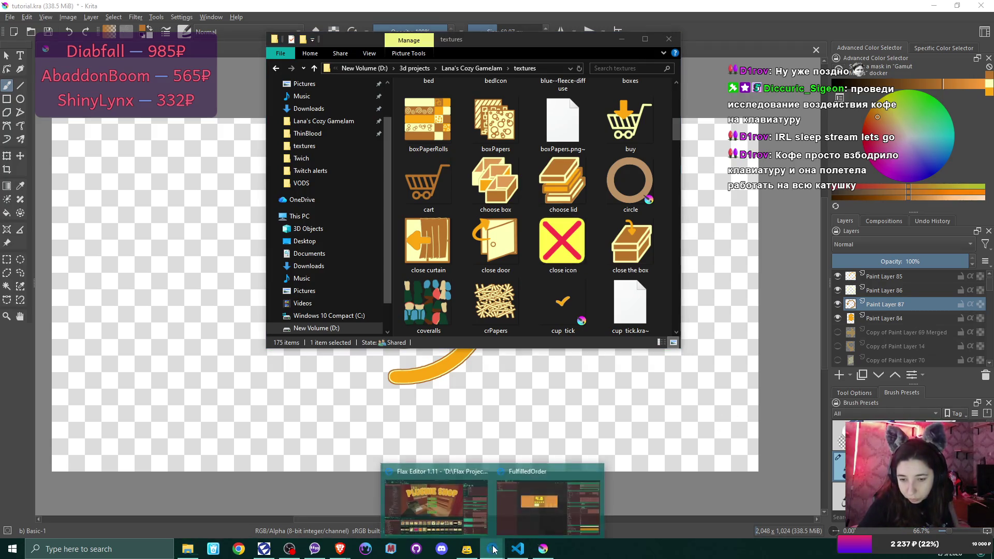
click(513, 506)
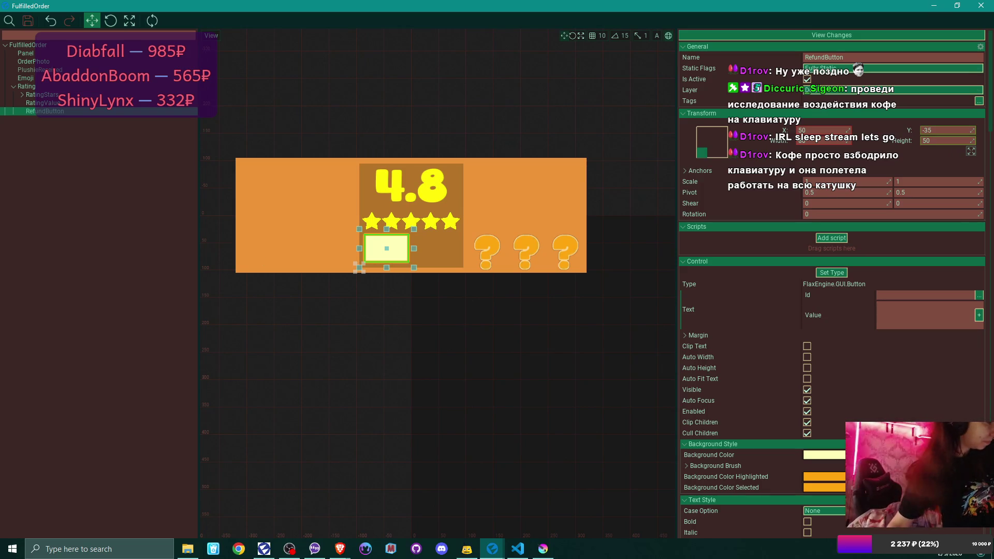
Switch away from and back to the FulfilledOrder editor, then bring the Steam store forward.
key(alt+Tab)
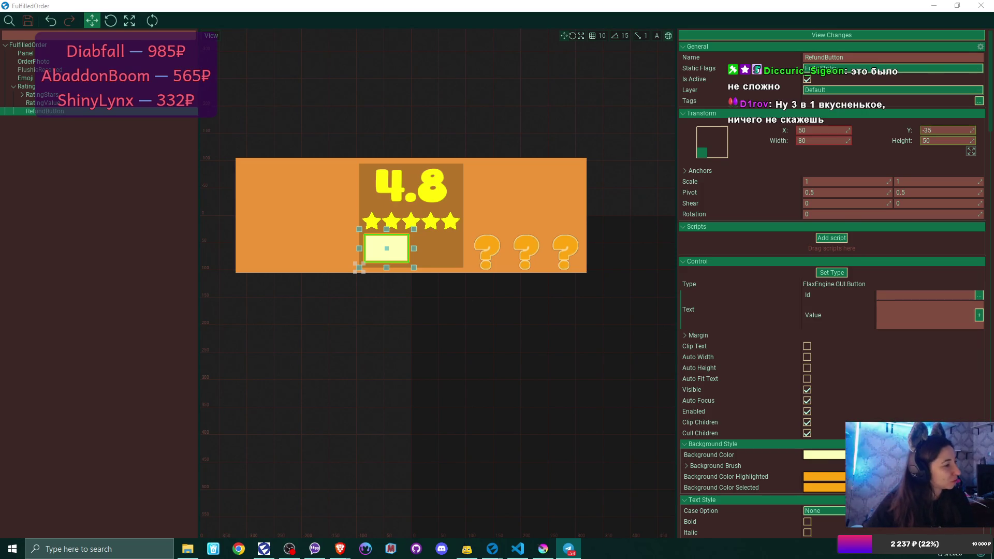
key(alt+Tab)
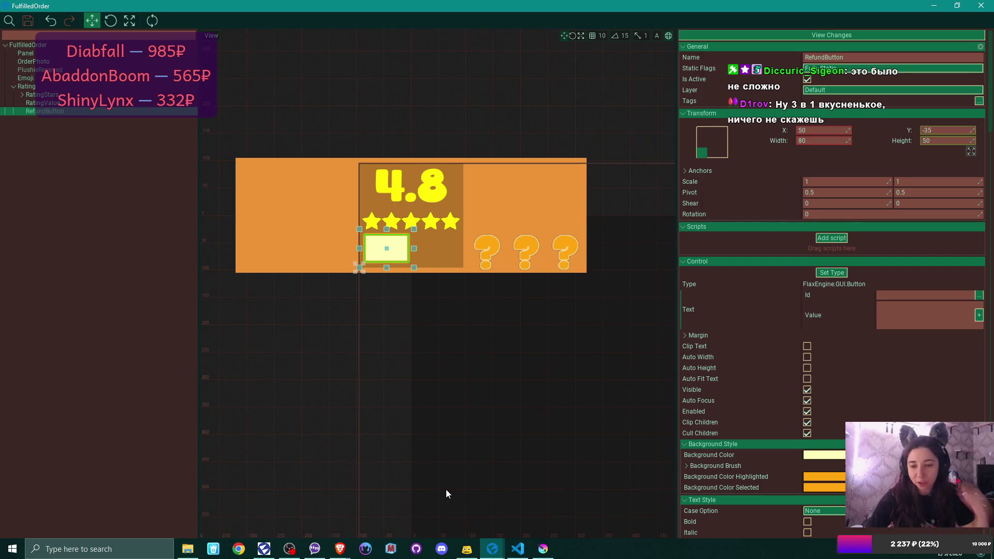
click(860, 555)
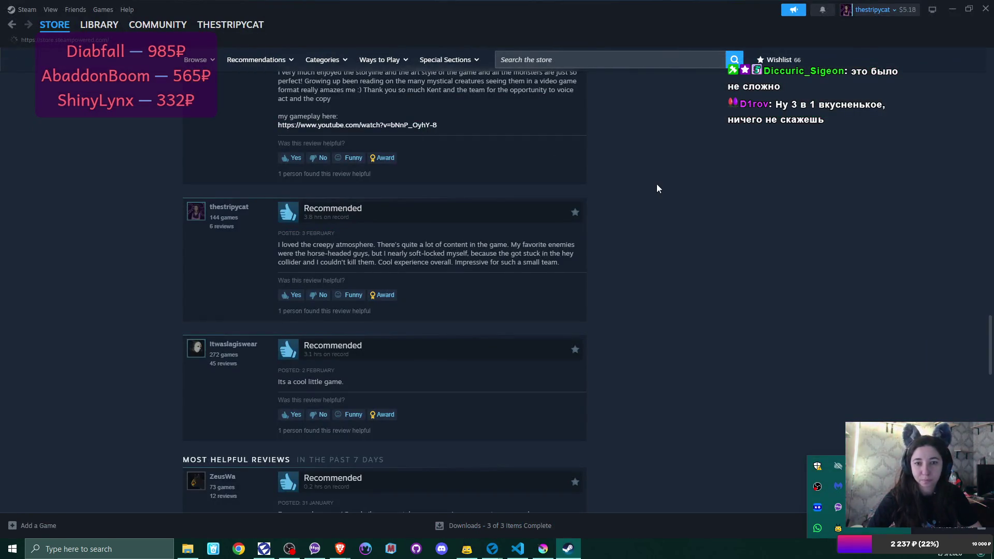
Search the Steam store for 'the dreaded' and open The Dreaded Hut page.
scroll(672, 196, up, 15)
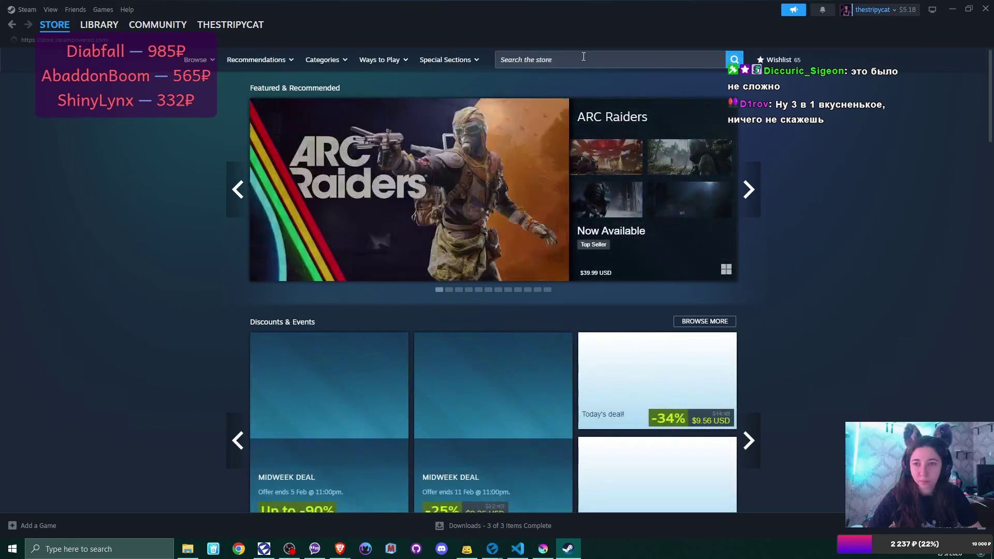
click(582, 59)
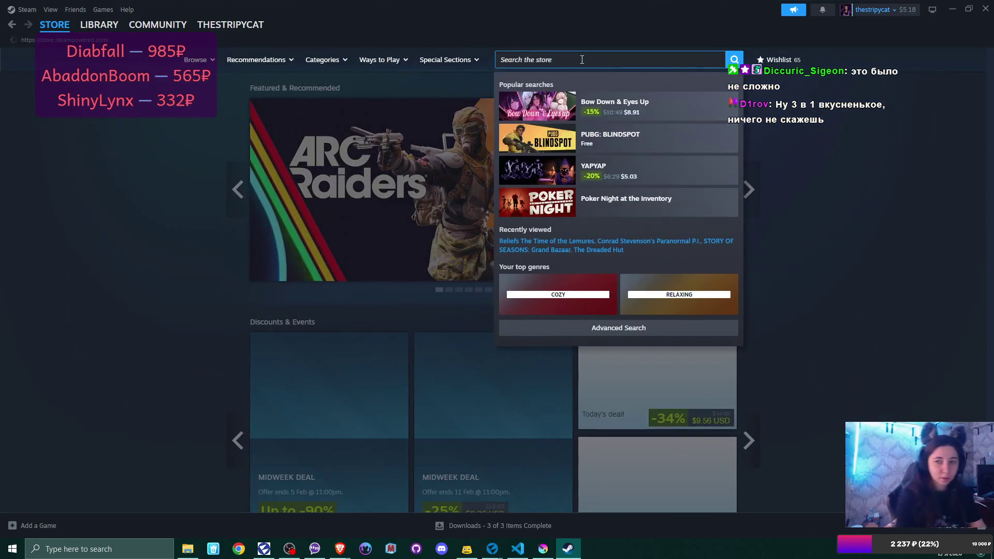
text(the dreaded)
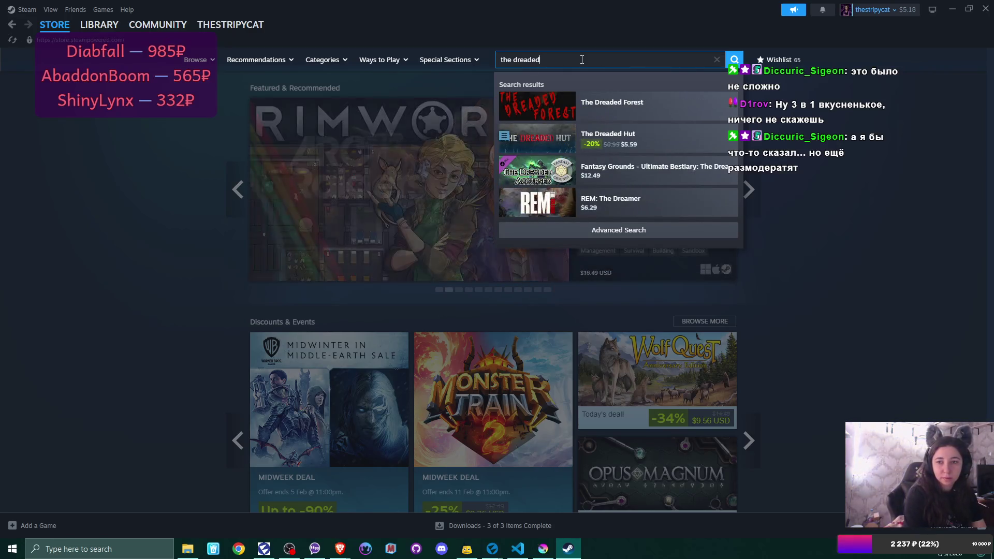
key(Down)
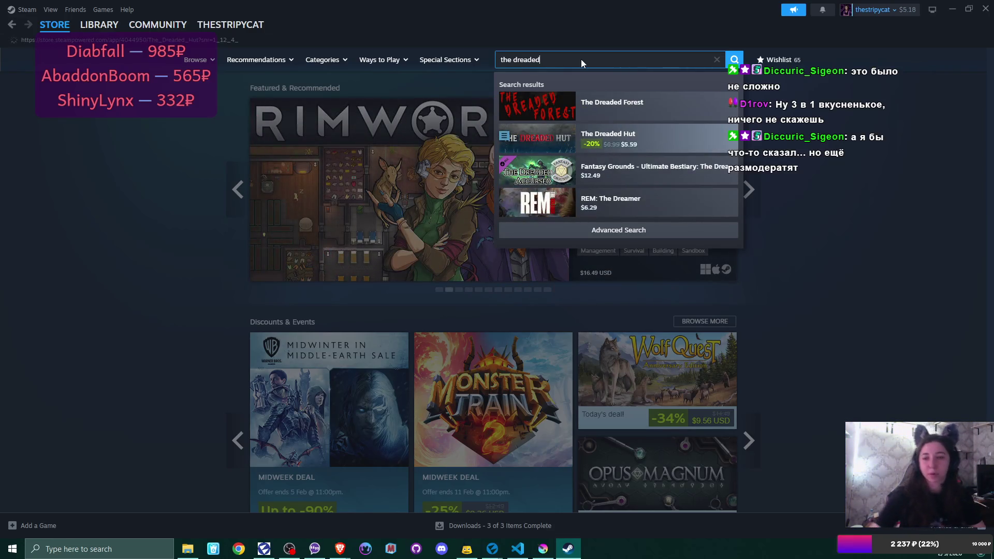
key(Return)
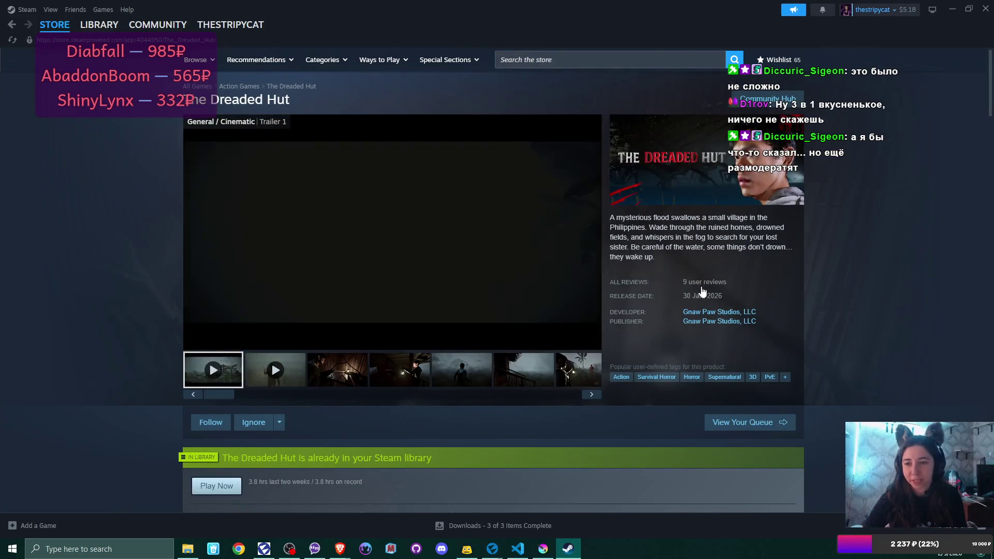
Mute the store page trailer and close the Steam window.
mouse_move(711, 287)
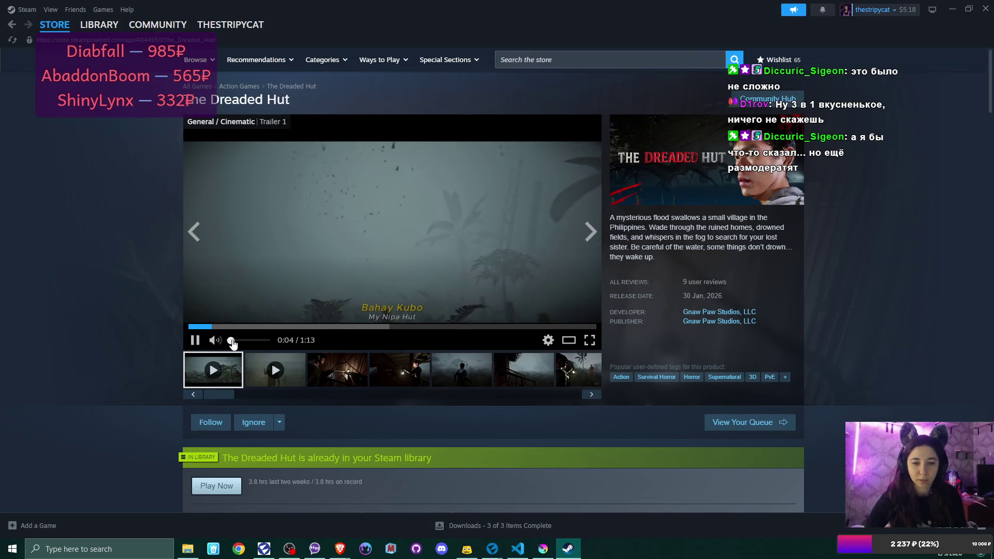
click(215, 339)
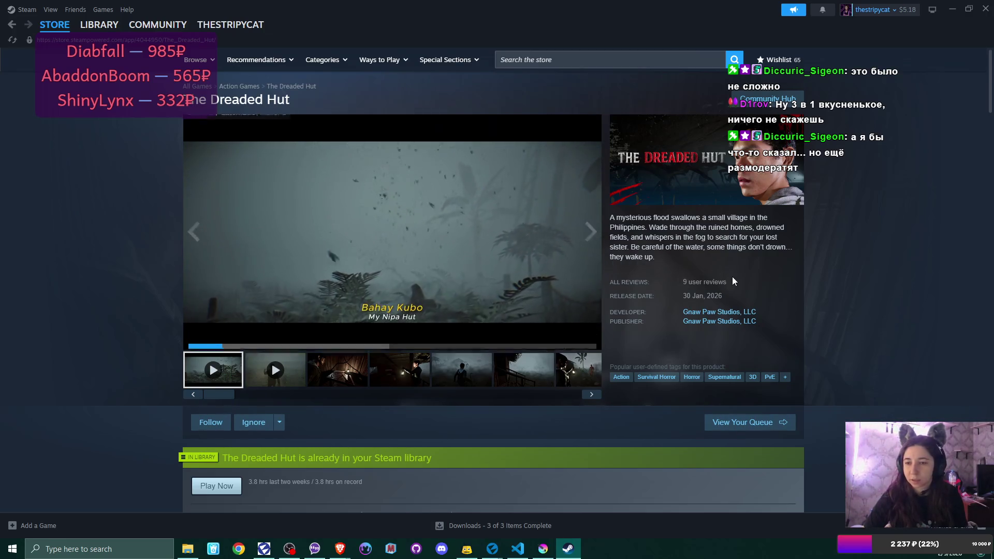
click(988, 12)
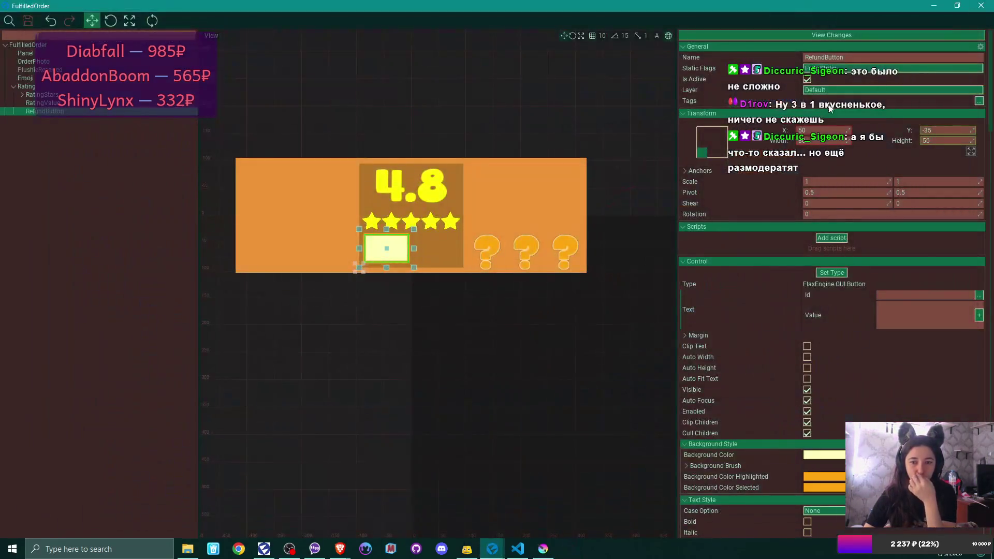
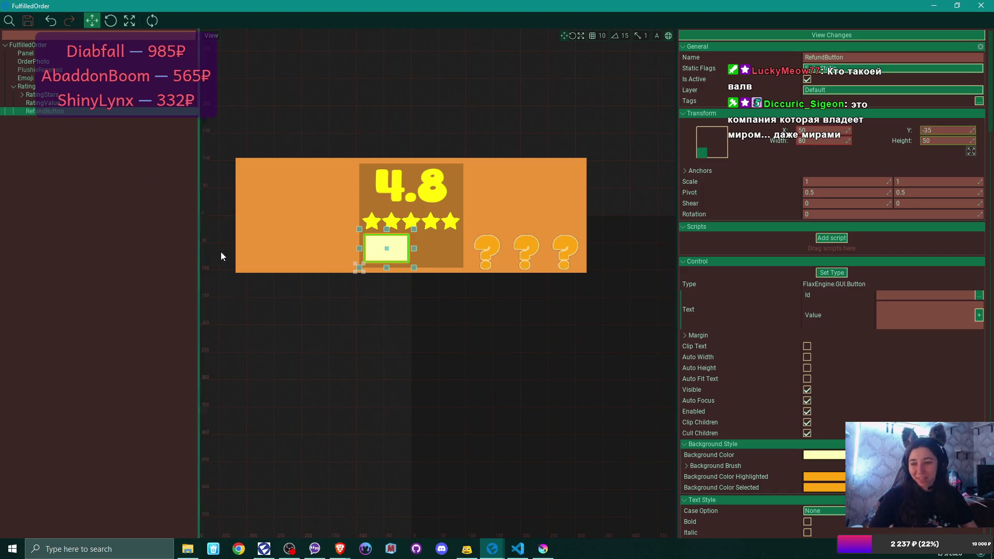
Restore down the FulfilledOrder prefab window and bring up the textures folder in File Explorer.
click(966, 10)
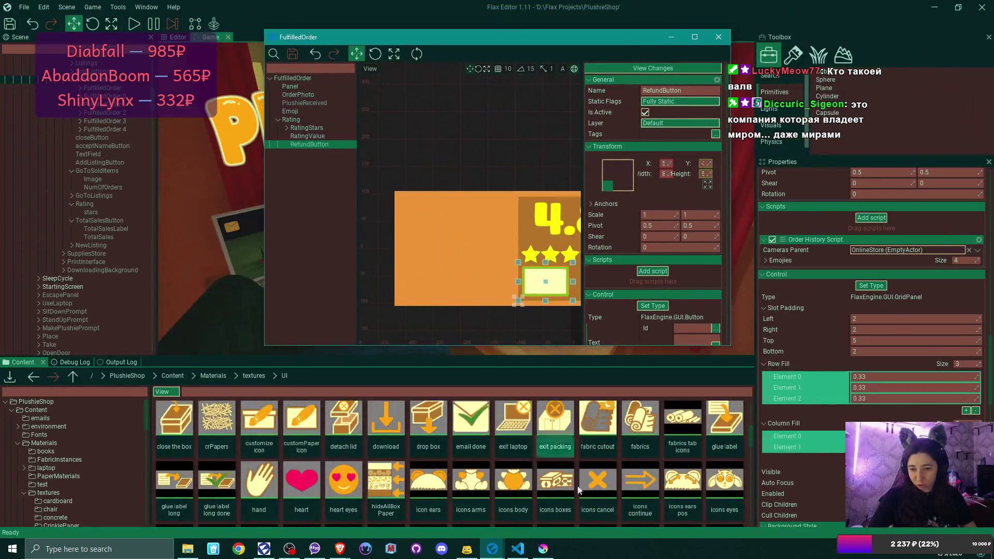
scroll(586, 457, down, 3)
scroll(586, 458, down, 2)
click(188, 549)
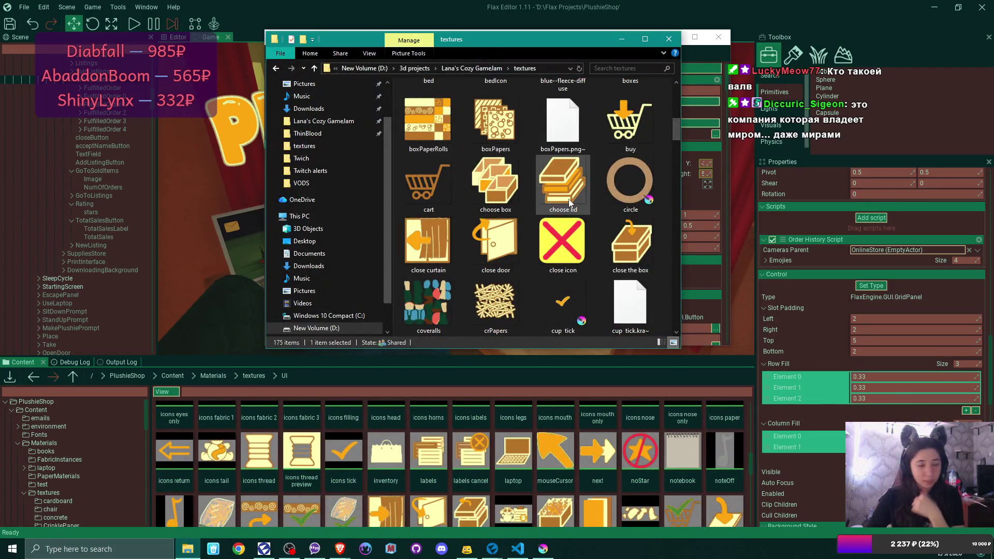
Find refund.png in the textures folder and open it in the image viewer.
scroll(569, 204, down, 10)
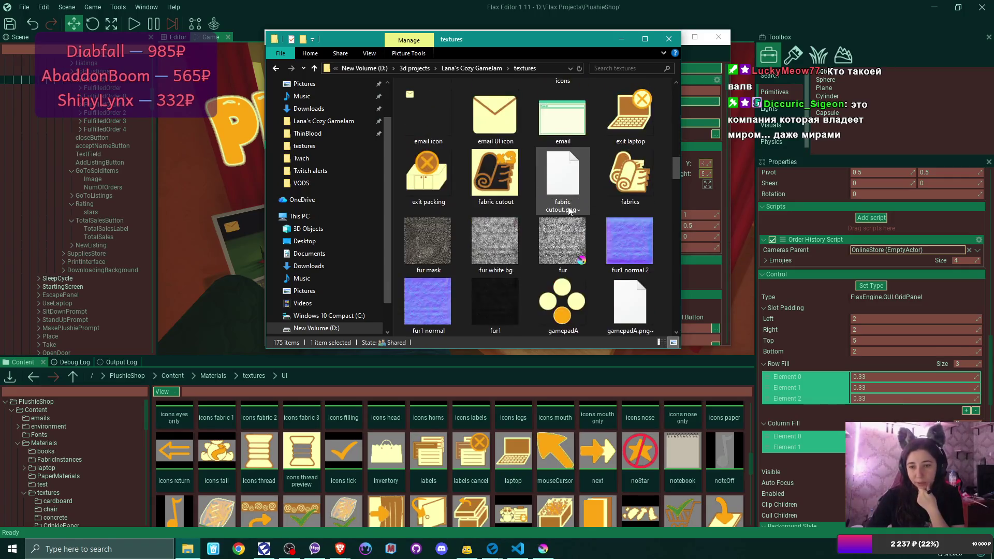
scroll(568, 208, down, 10)
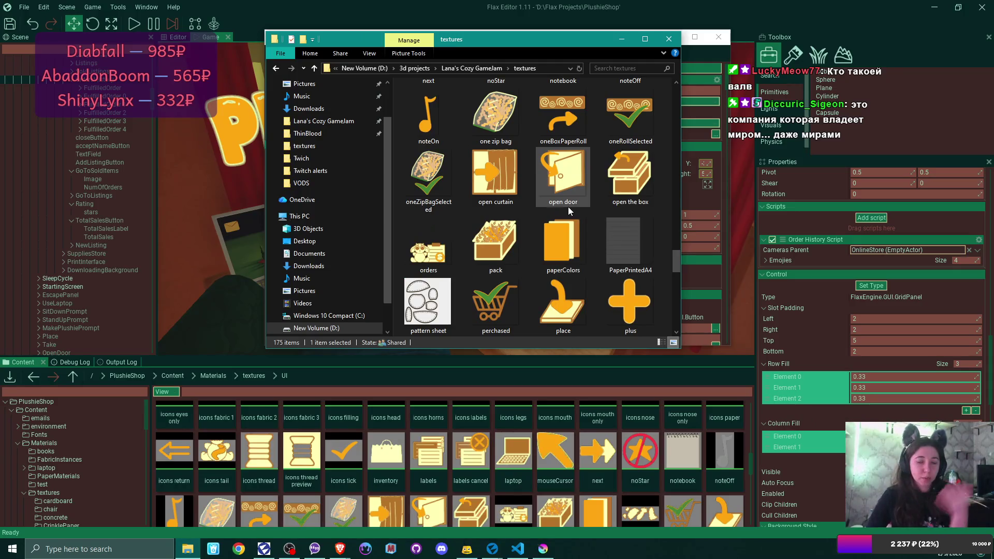
scroll(567, 207, down, 3)
scroll(572, 223, down, 3)
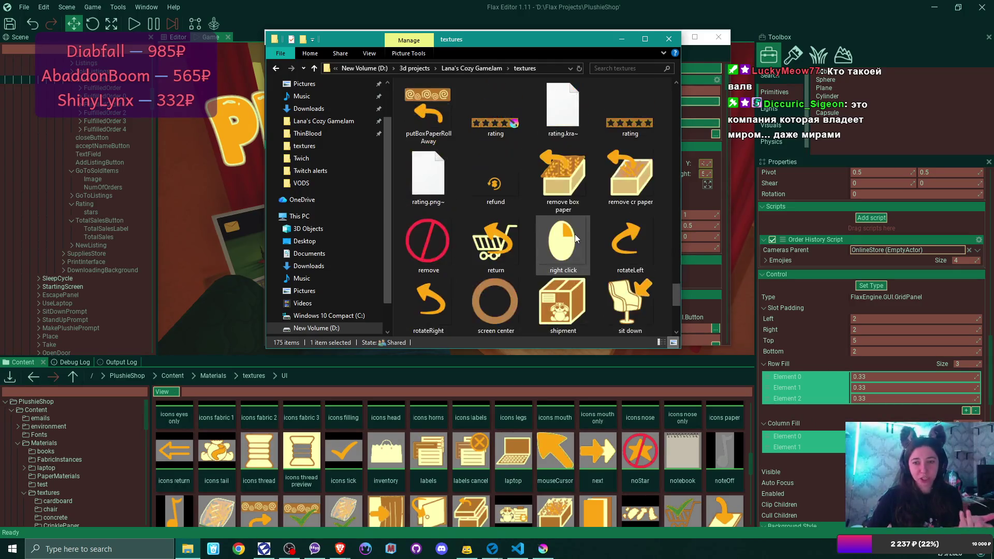
scroll(575, 234, down, 3)
scroll(575, 234, up, 3)
click(495, 184)
double_click(496, 186)
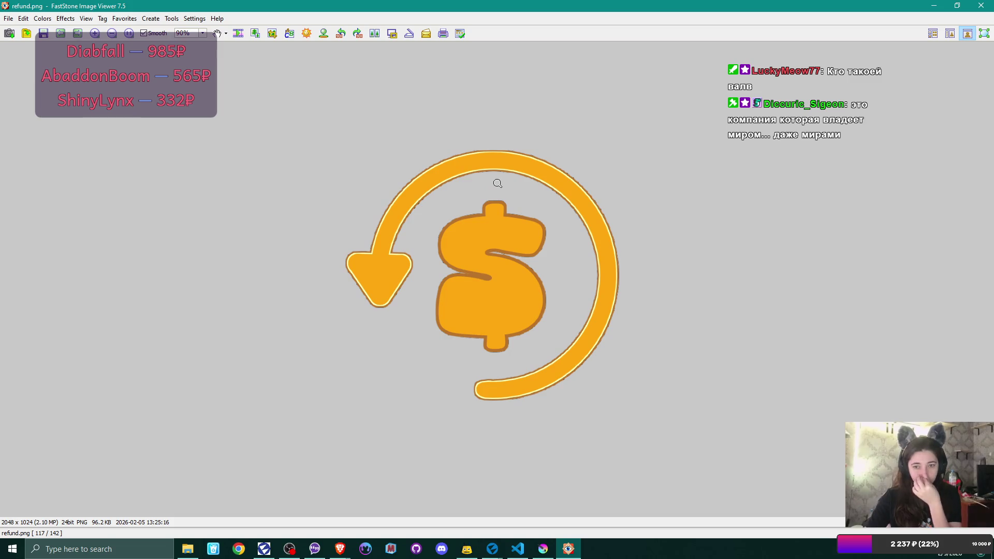
Start a square crop of the refund icon, sizing the box to 842x842 over it.
click(502, 244)
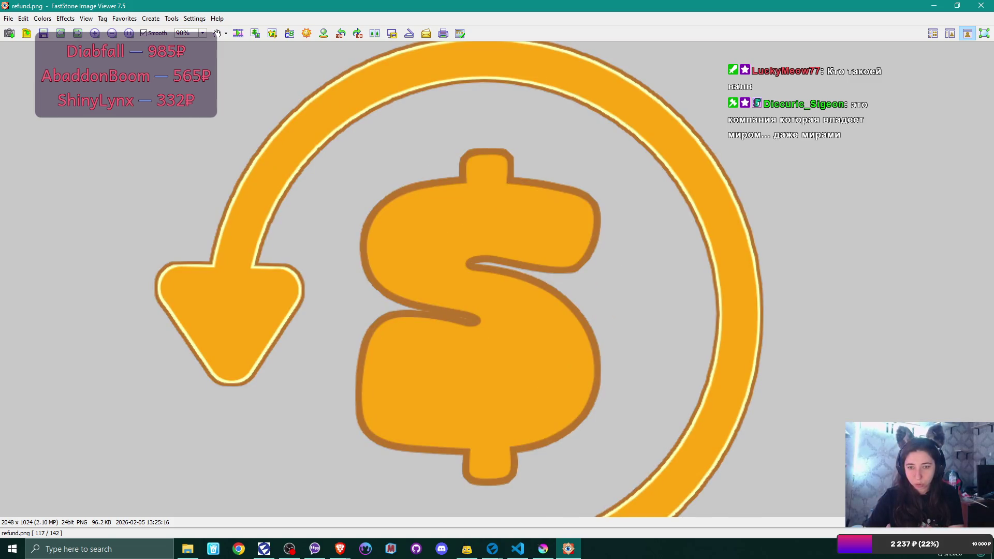
click(502, 244)
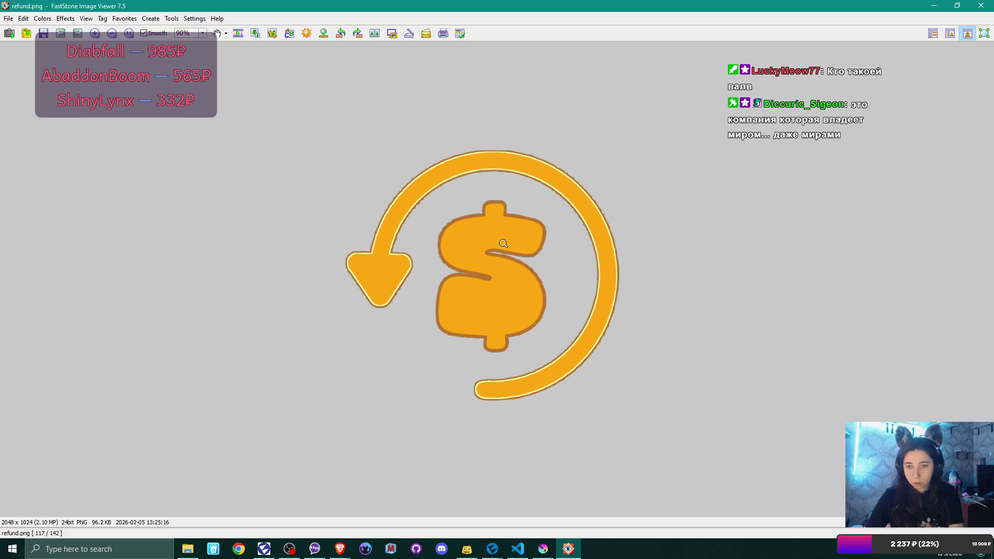
click(272, 33)
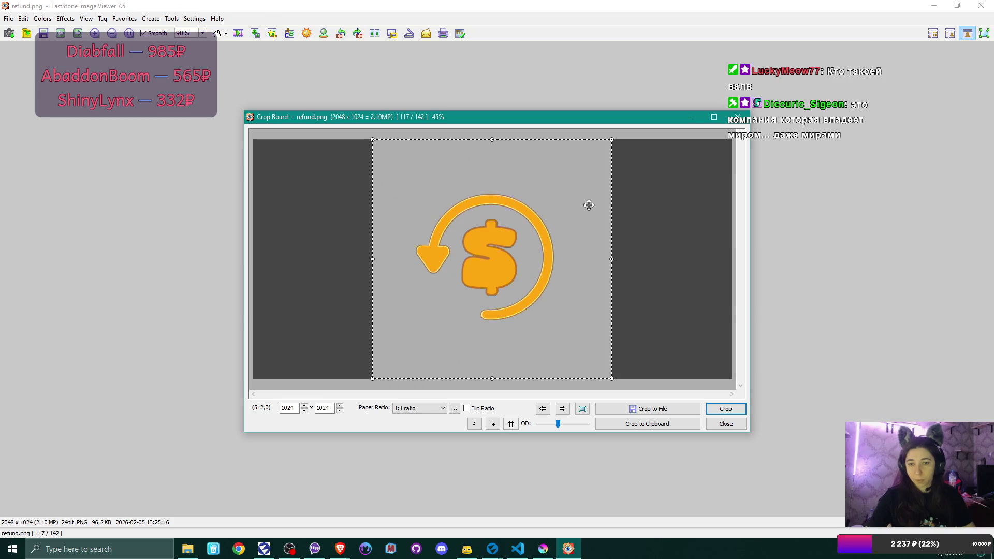
drag(610, 376, 570, 335)
drag(507, 242, 532, 261)
Tighten the crop box to 628x628 centred on the refund icon and apply the crop.
drag(594, 161, 574, 180)
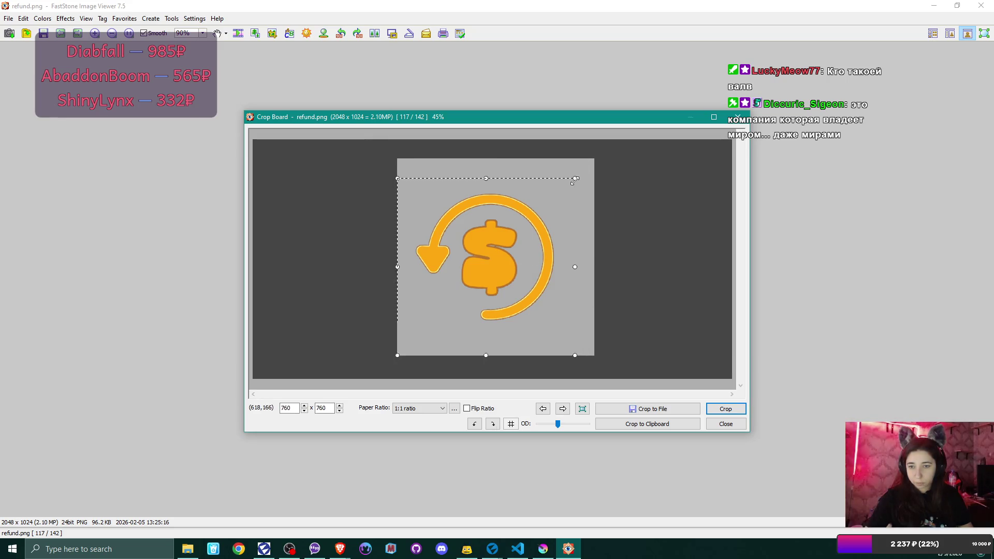
mouse_move(521, 237)
mouse_down()
mouse_move(537, 225)
mouse_move(533, 211)
mouse_up()
drag(584, 153, 558, 182)
drag(516, 217, 519, 218)
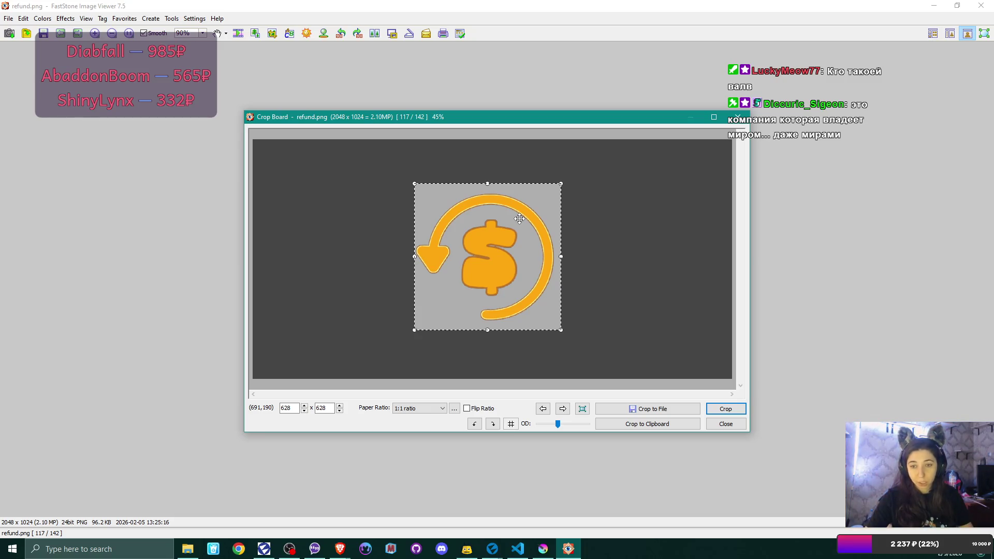
drag(519, 218, 517, 218)
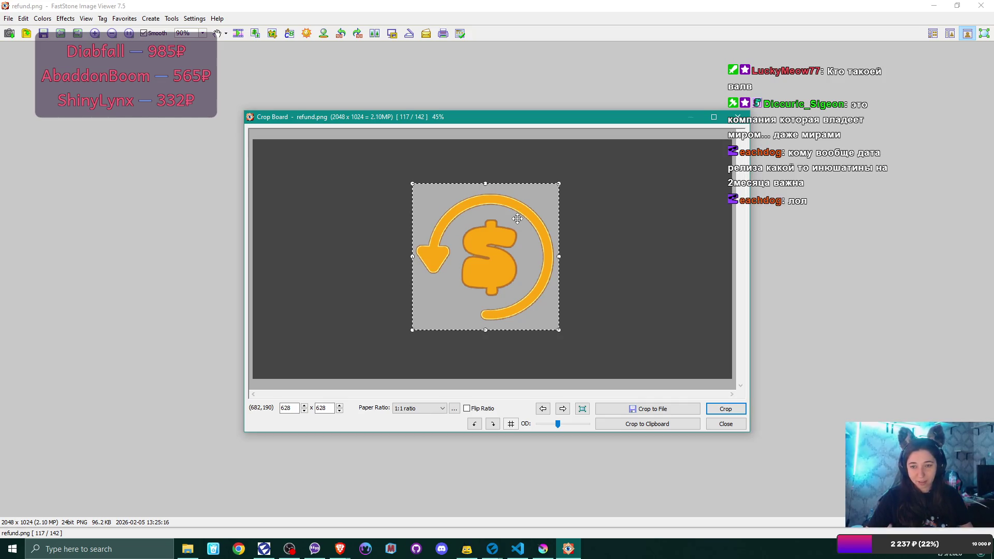
drag(517, 218, 518, 219)
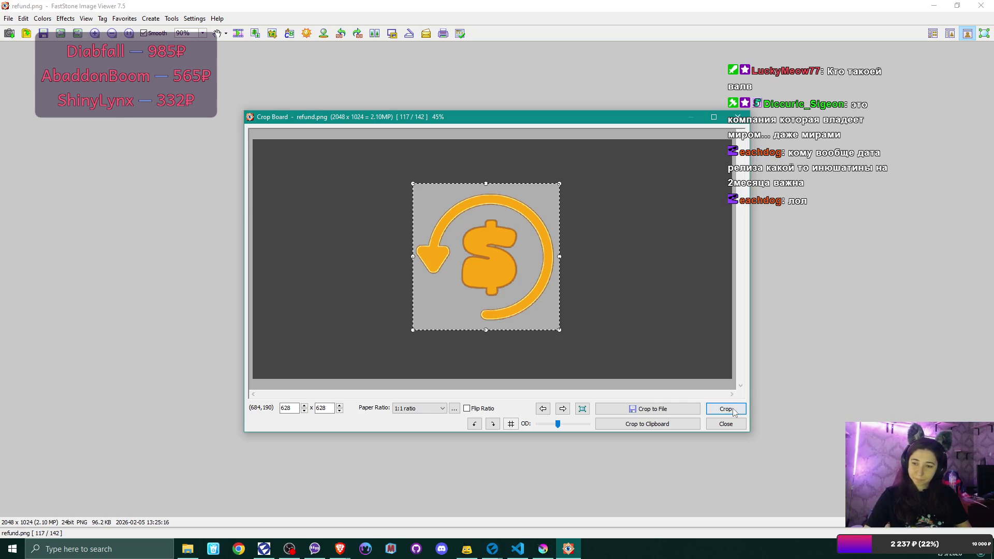
key(Return)
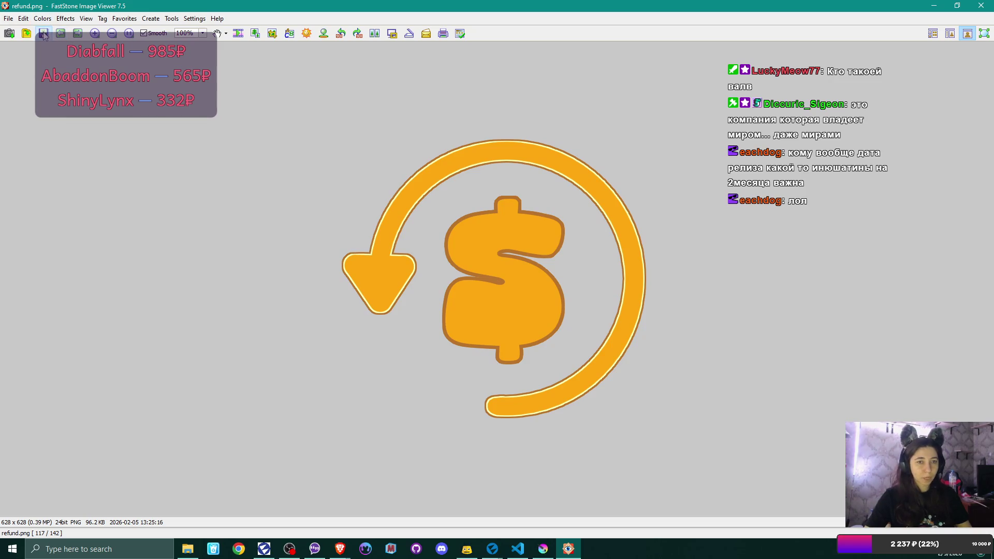
click(43, 33)
Save the cropped image as refund.png, replacing the existing file.
click(619, 354)
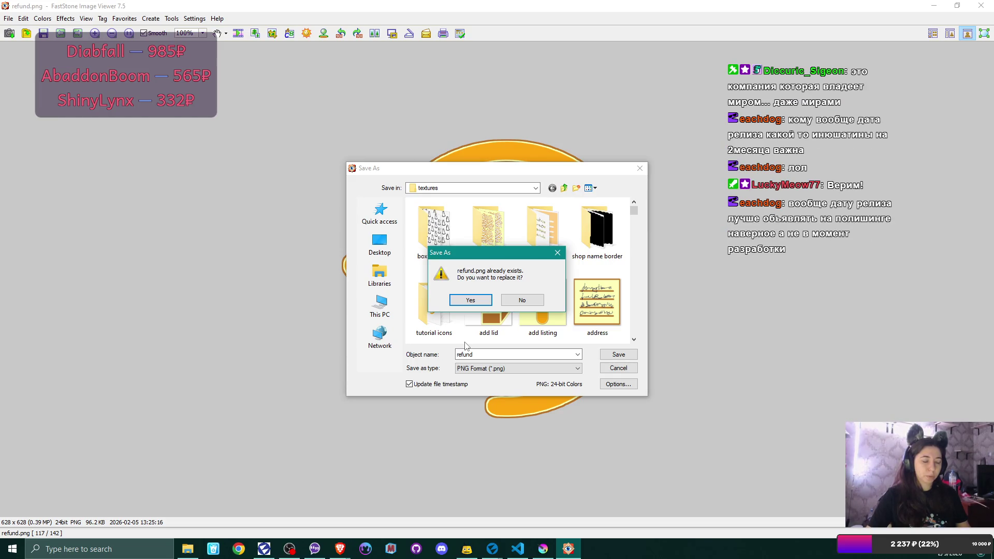
click(472, 301)
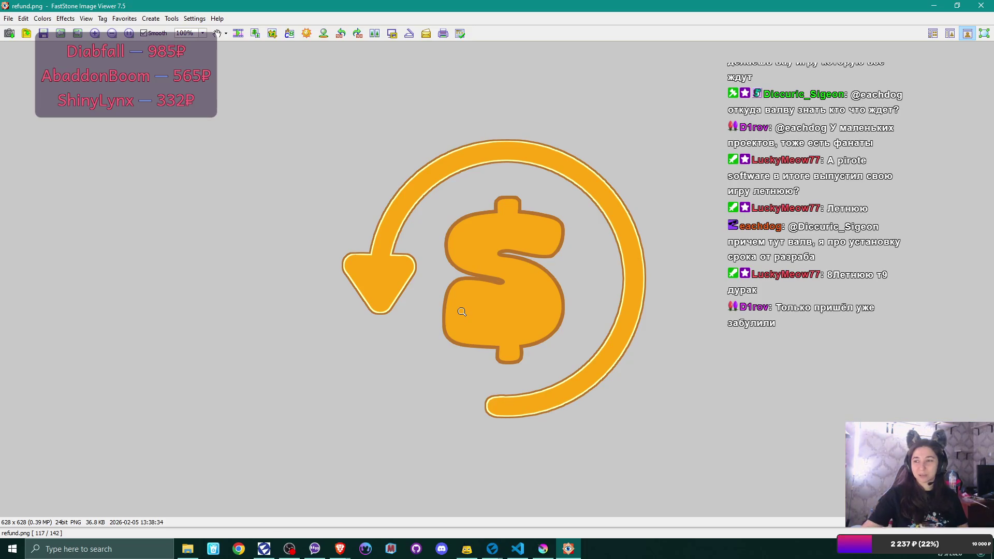
Close FastStone Image Viewer to return to the textures folder.
click(982, 7)
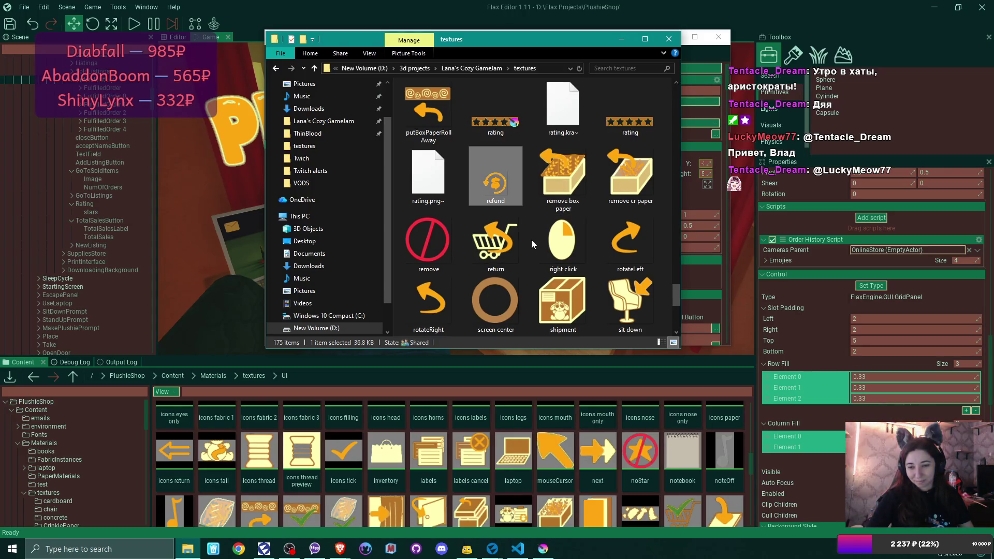
Drag refund.png into Content/Materials/textures/UI and import it with Color RGBA settings.
click(750, 462)
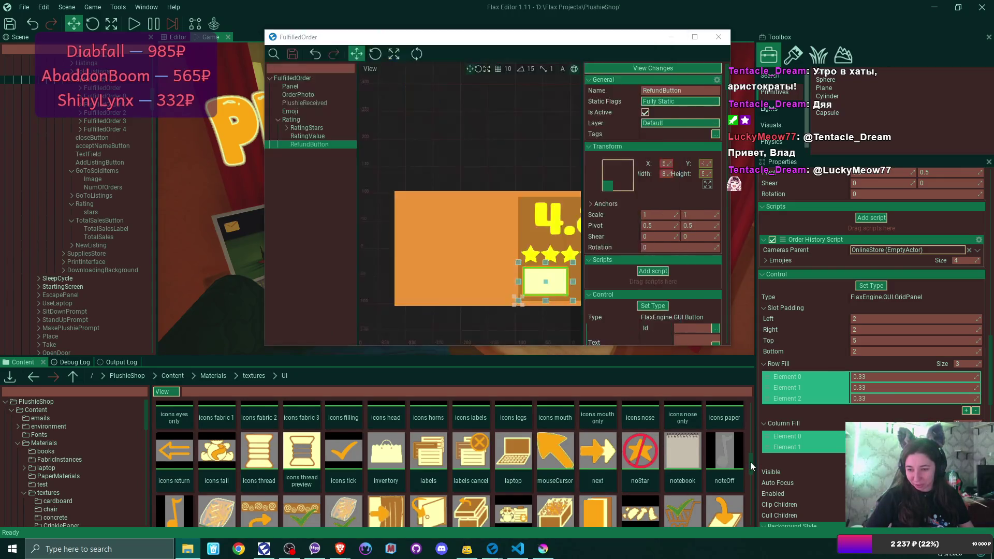
scroll(367, 468, down, 5)
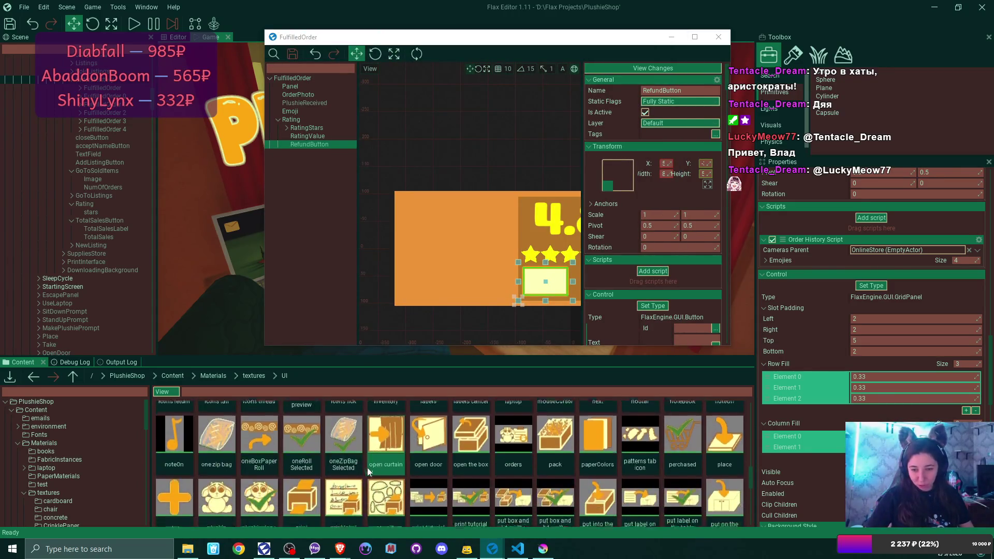
click(188, 548)
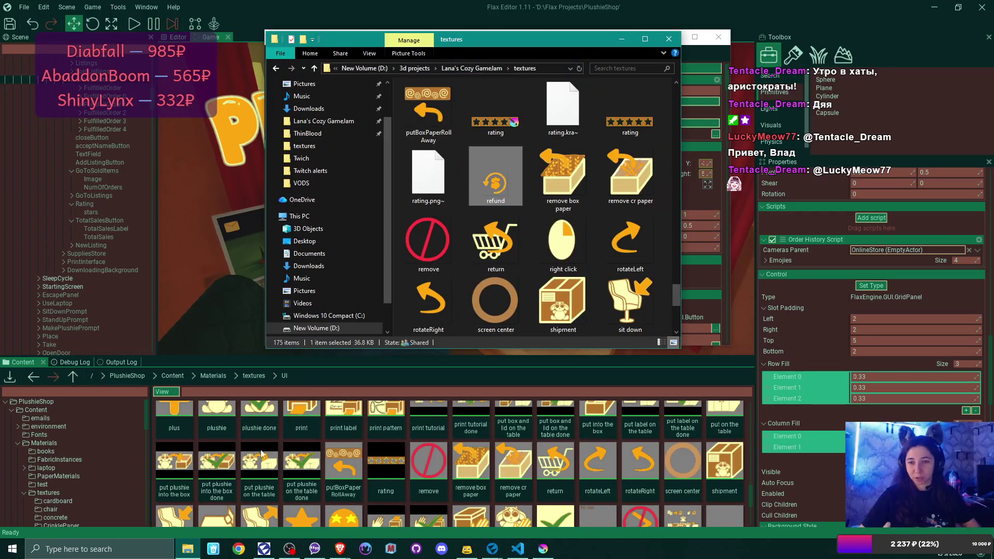
drag(598, 474, 598, 475)
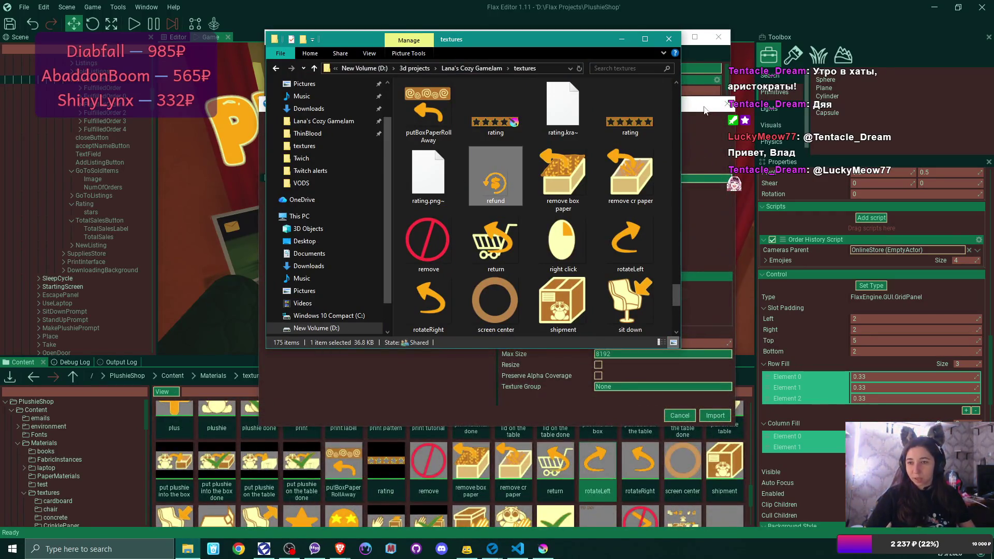
click(619, 178)
click(636, 203)
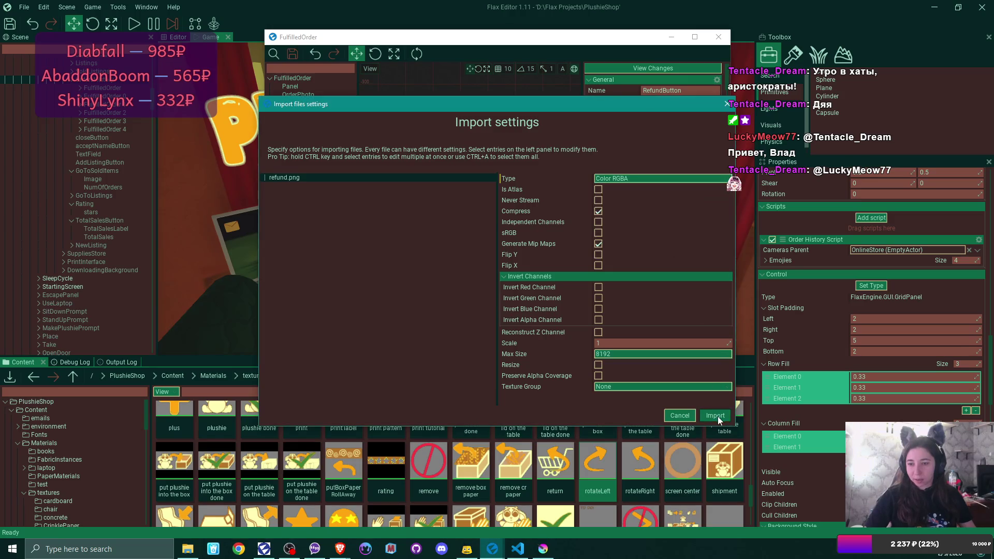
click(715, 415)
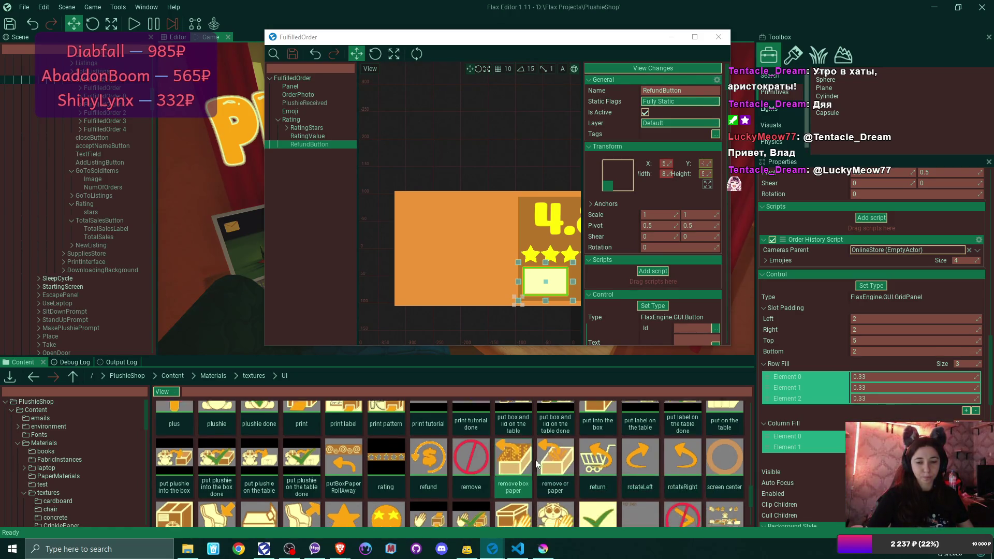
scroll(549, 466, down, 1)
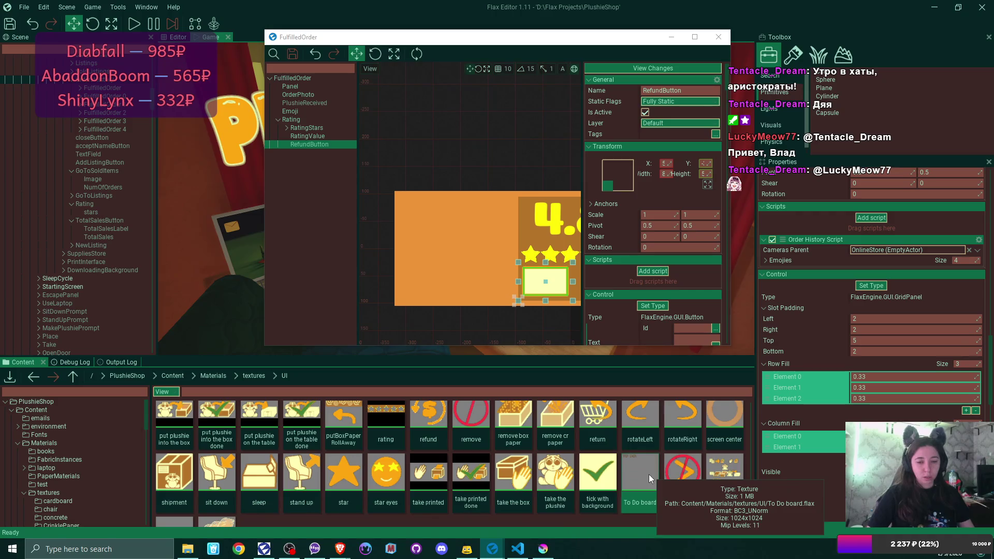
scroll(491, 461, up, 1)
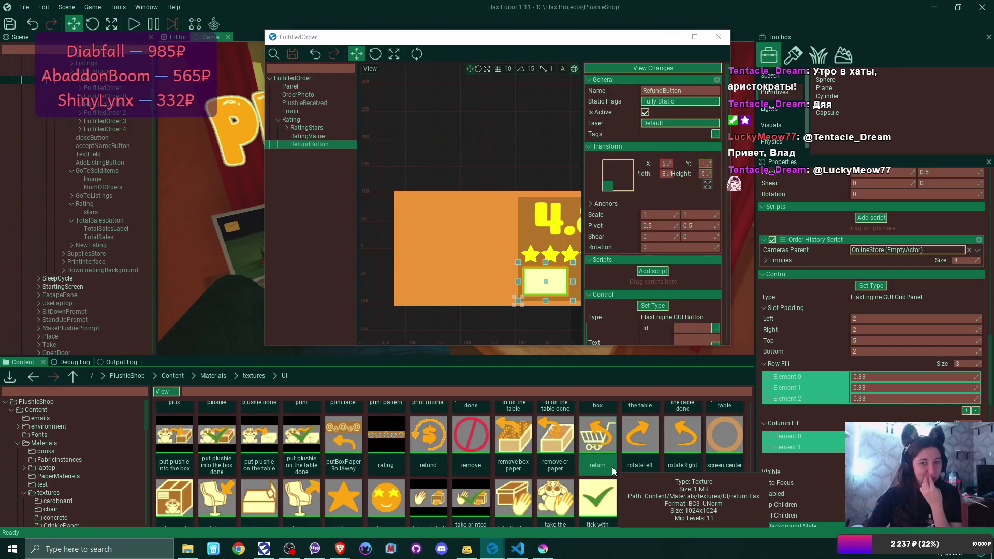
click(545, 553)
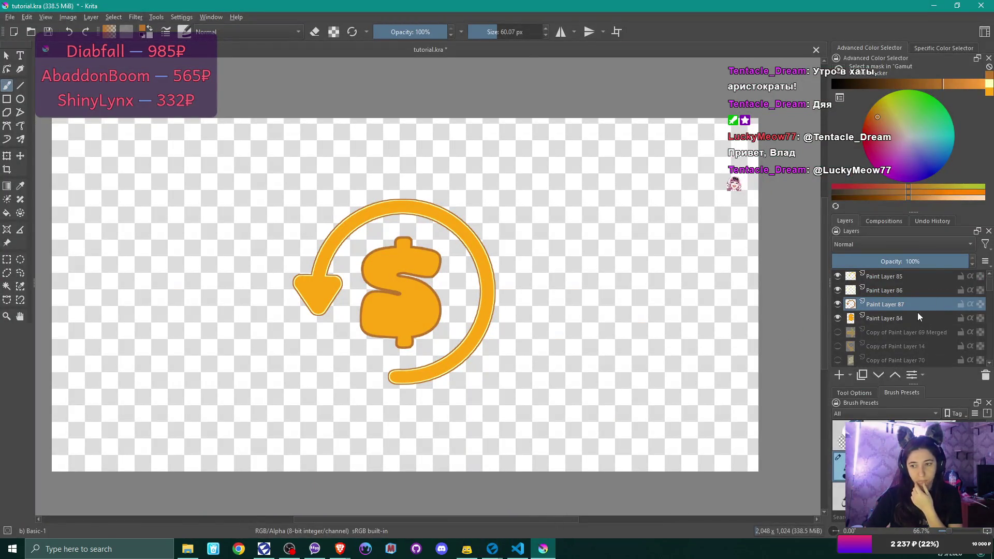
Hide the dollar-sign layer, Paint Layer 84.
scroll(918, 317, down, 3)
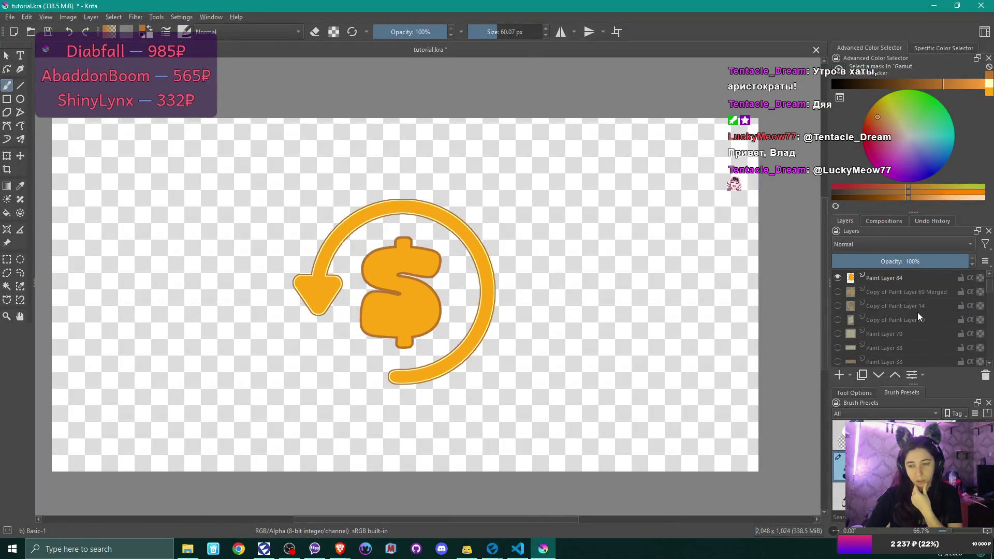
scroll(918, 312, up, 3)
click(837, 319)
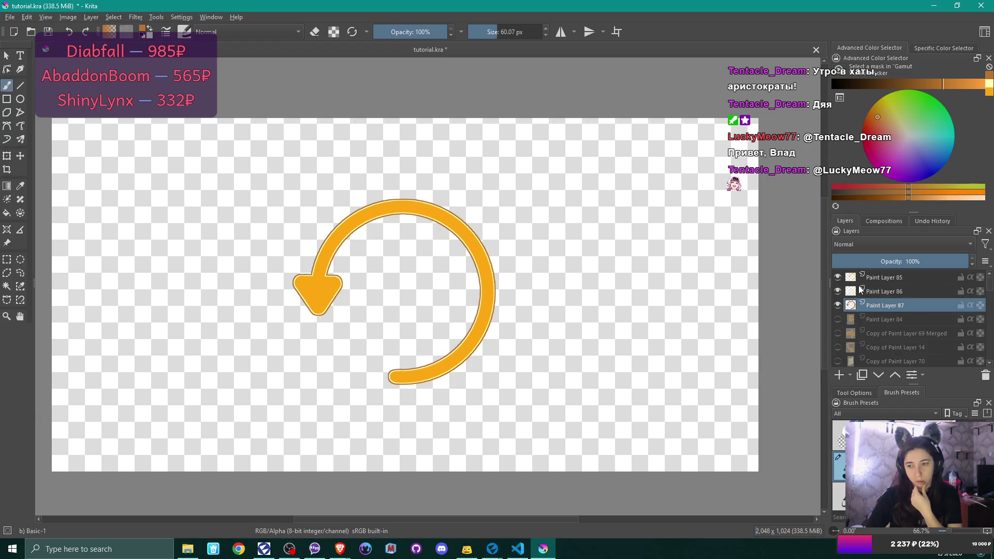
Merge Paint Layers 85 and 86 down into Paint Layer 87.
right_click(885, 279)
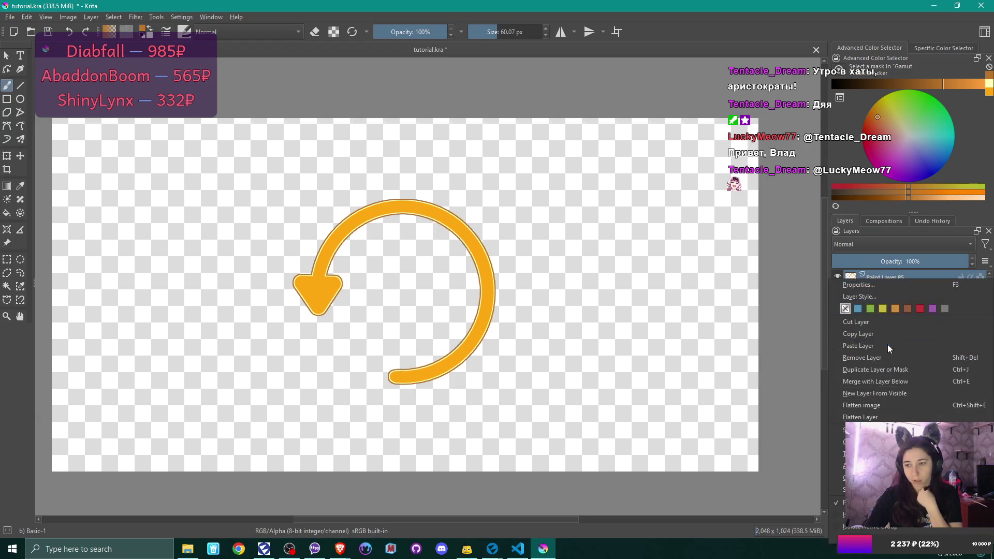
click(888, 382)
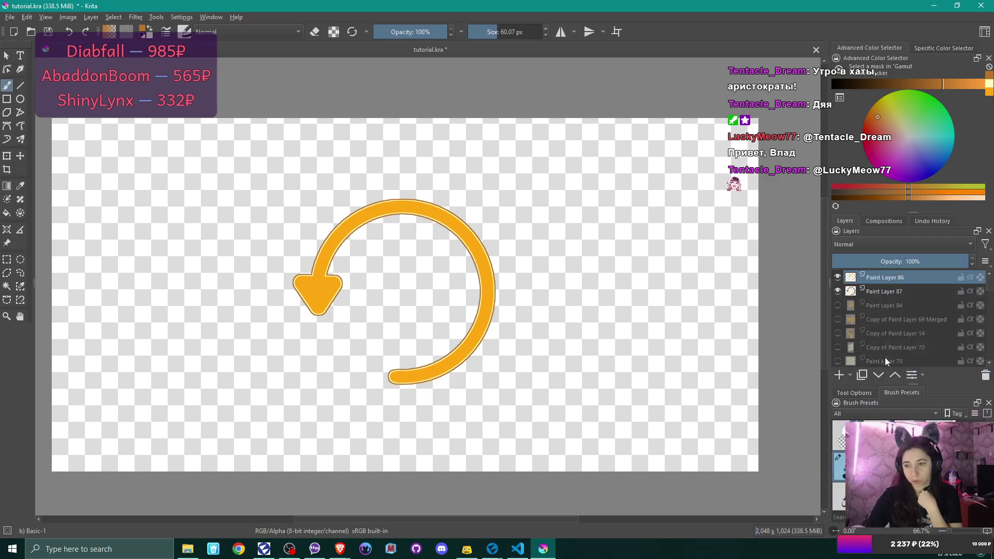
right_click(878, 275)
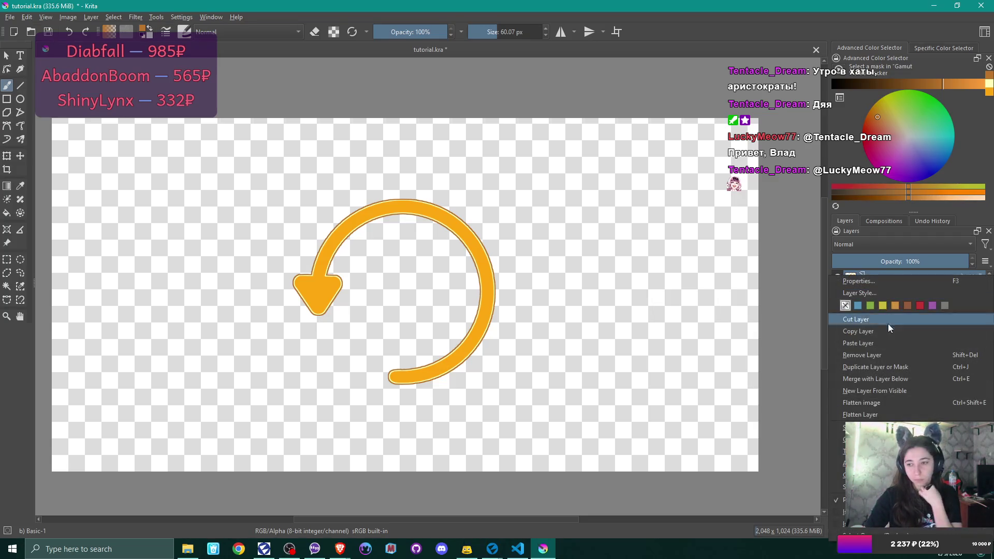
click(890, 377)
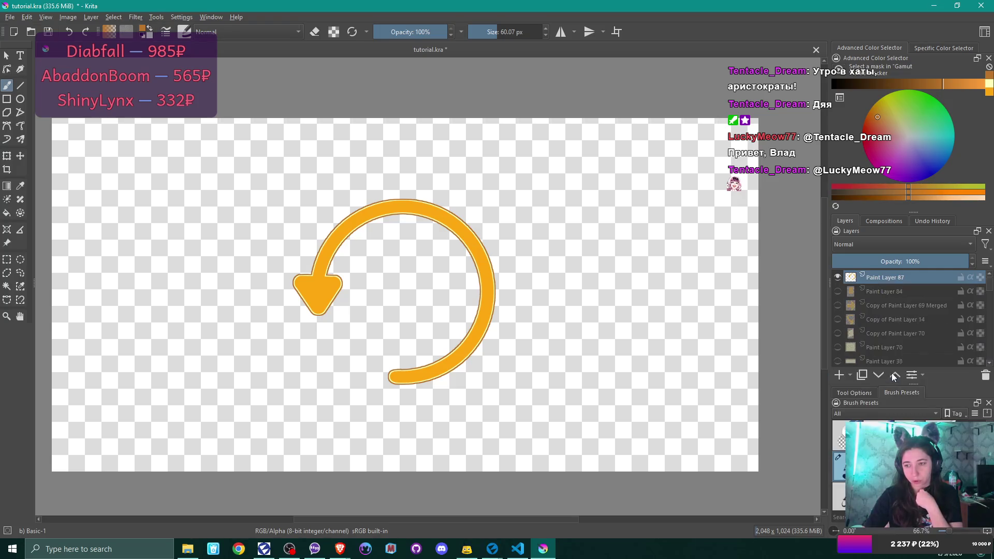
mouse_move(905, 324)
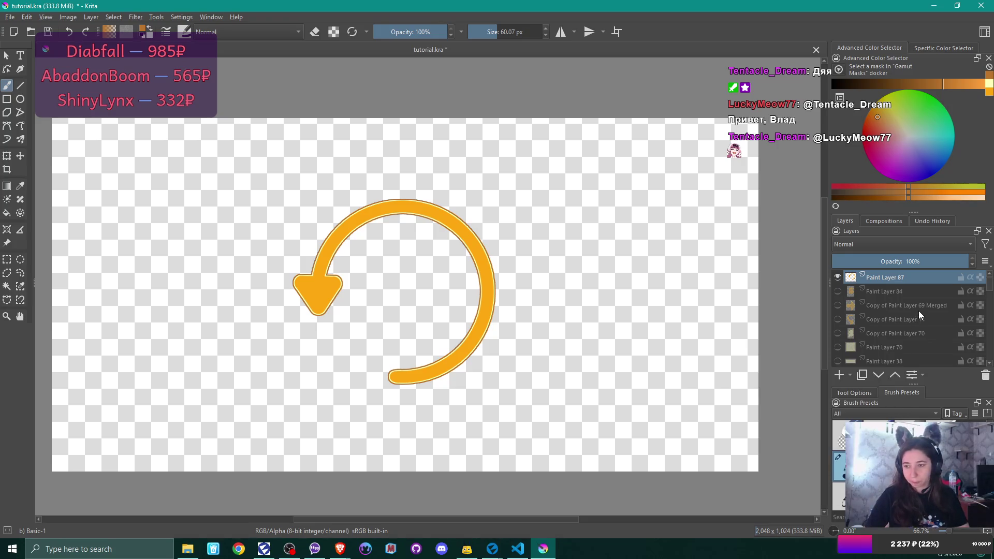
scroll(919, 311, down, 1)
scroll(918, 311, down, 3)
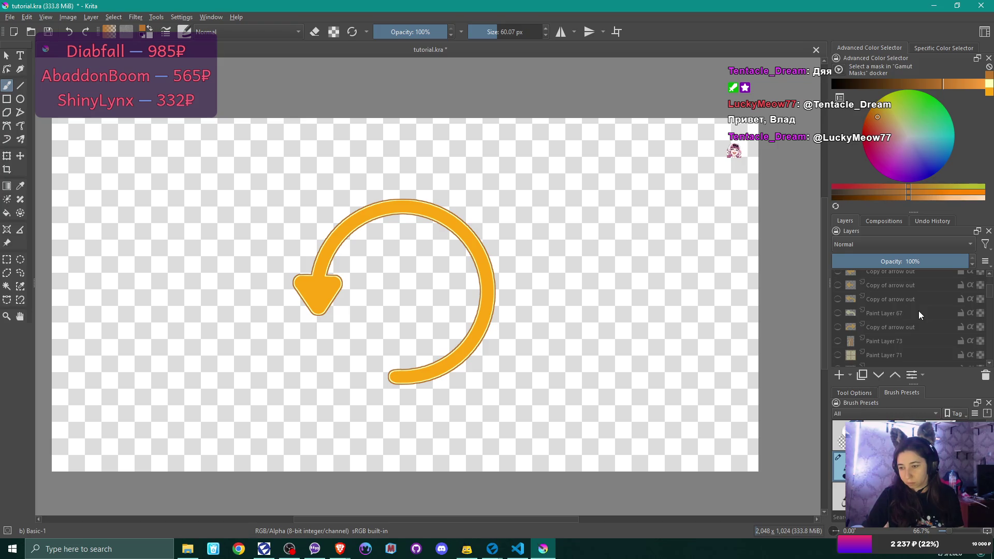
scroll(918, 314, down, 3)
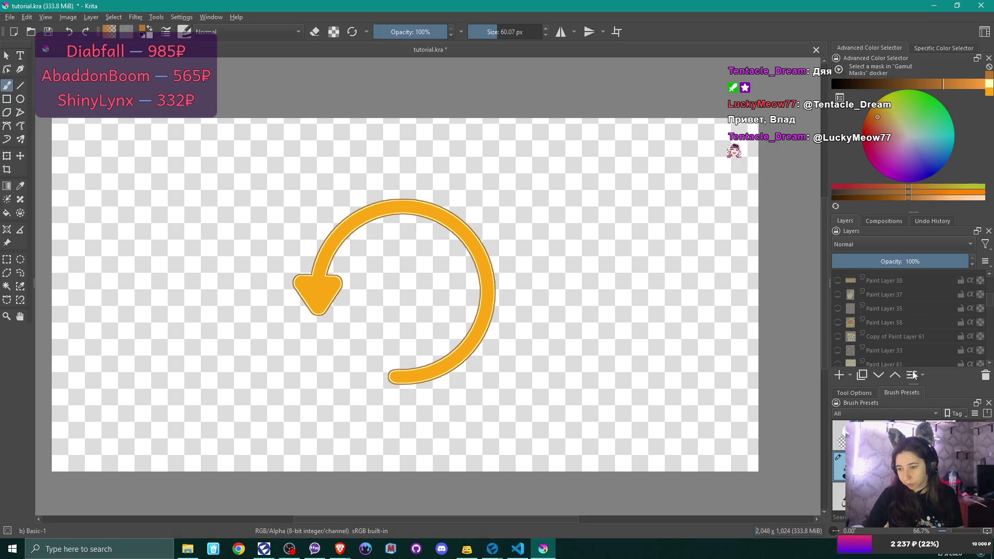
click(962, 550)
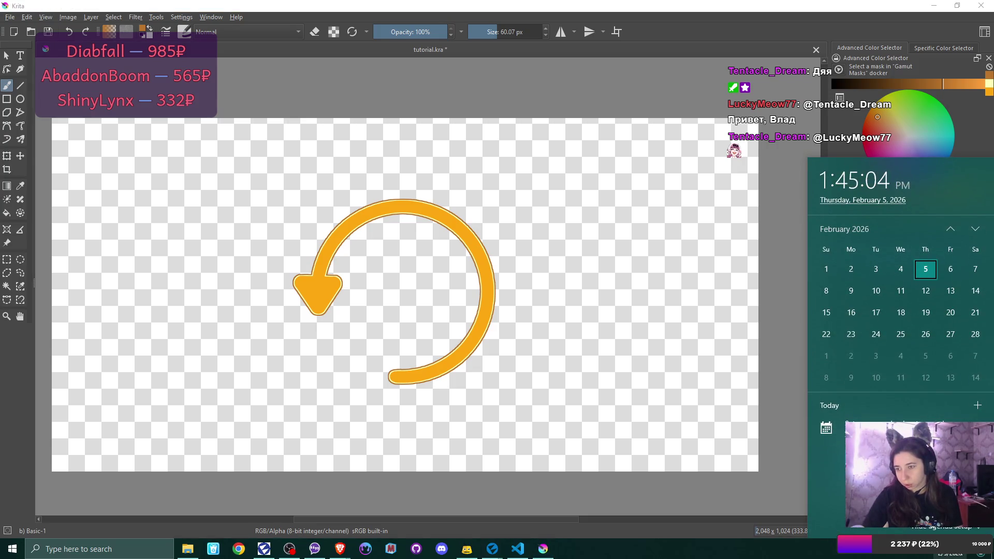
Bring the DuckDuckGo 'refund icon' image results back and maximize the browser window.
click(963, 550)
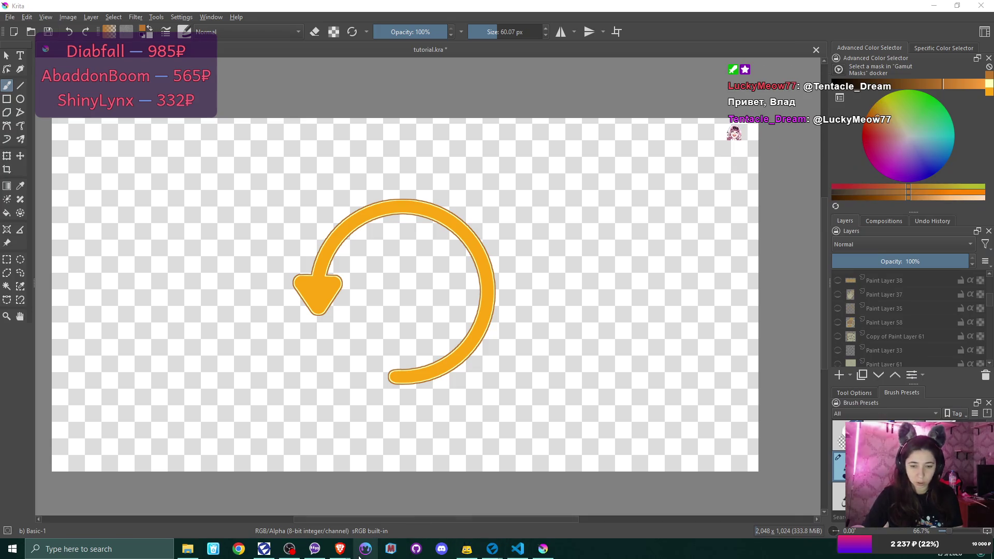
mouse_move(340, 549)
click(368, 500)
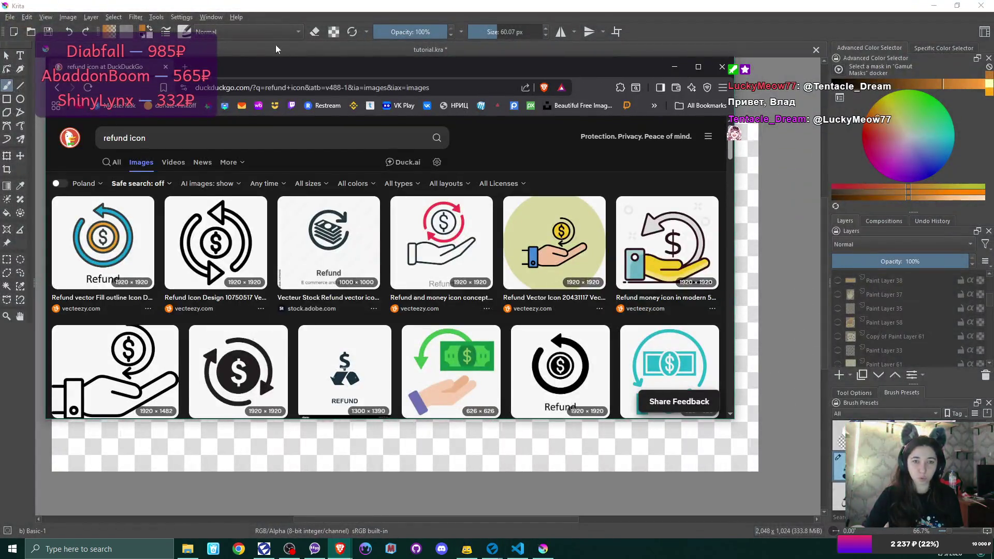
click(902, 5)
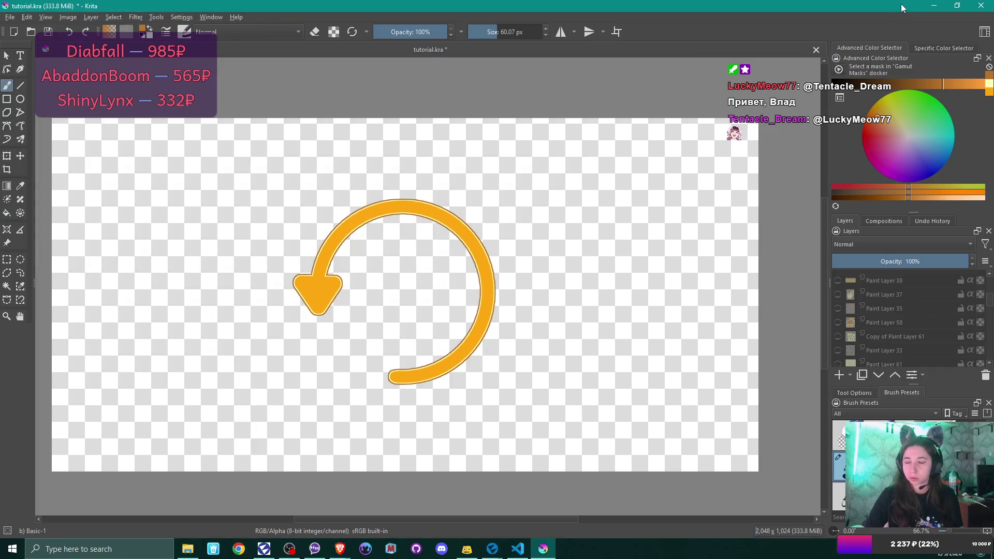
mouse_move(340, 548)
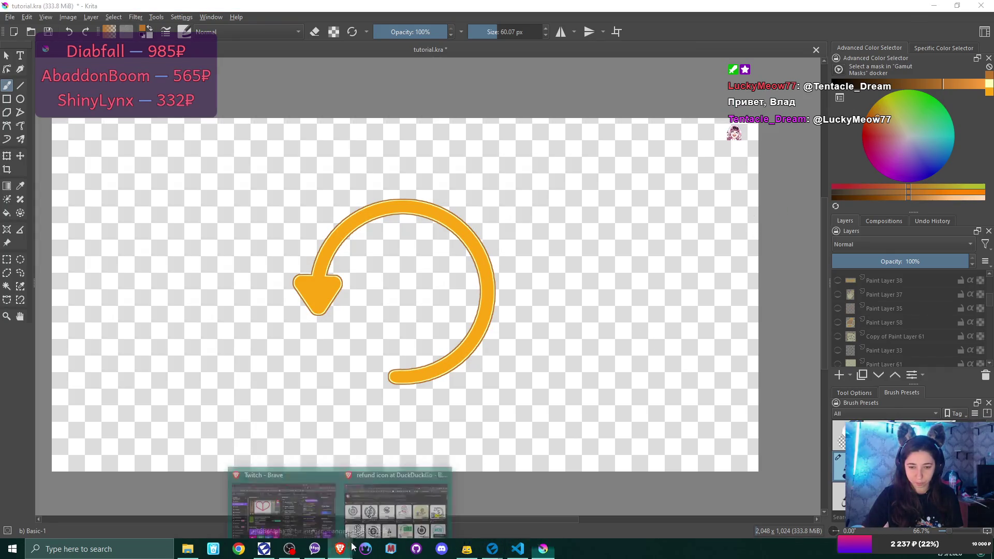
click(369, 500)
click(698, 67)
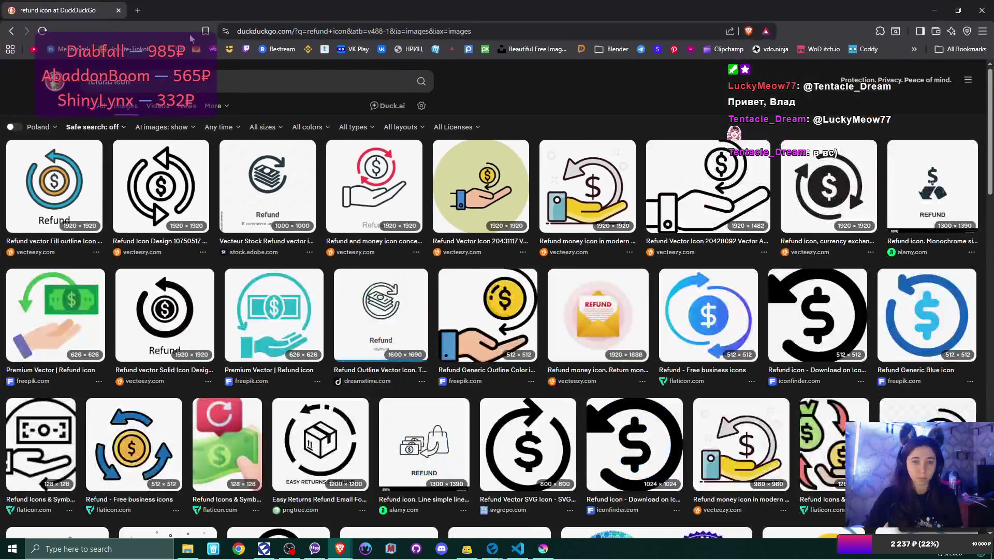
click(821, 49)
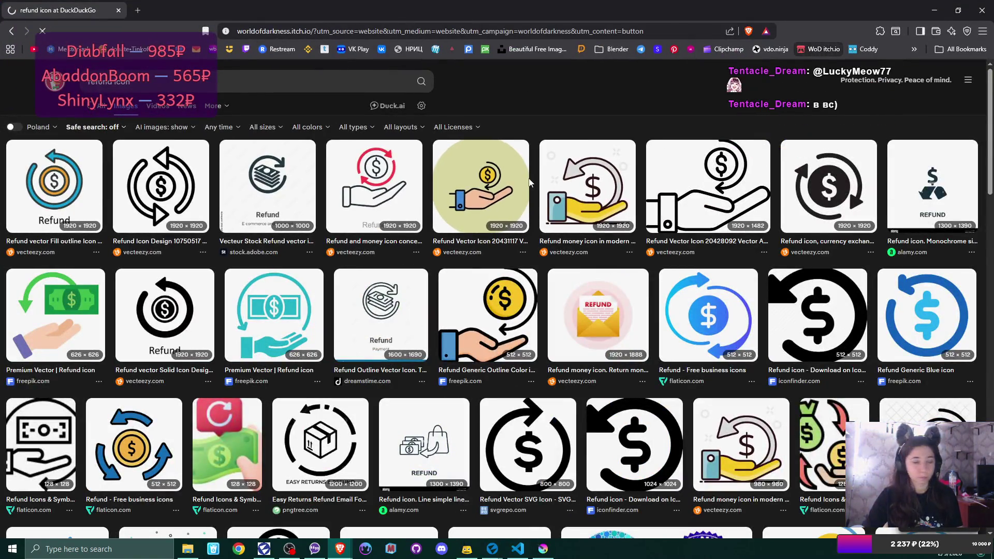